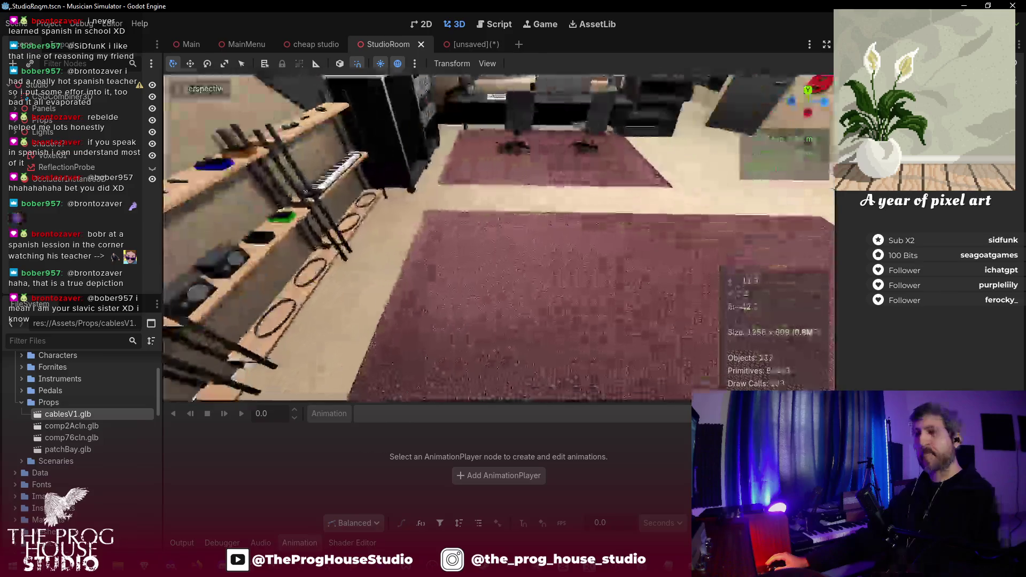
- Fly the viewport camera past the shelves and guitar wall into the control room
{"action": "key", "text": "w"}
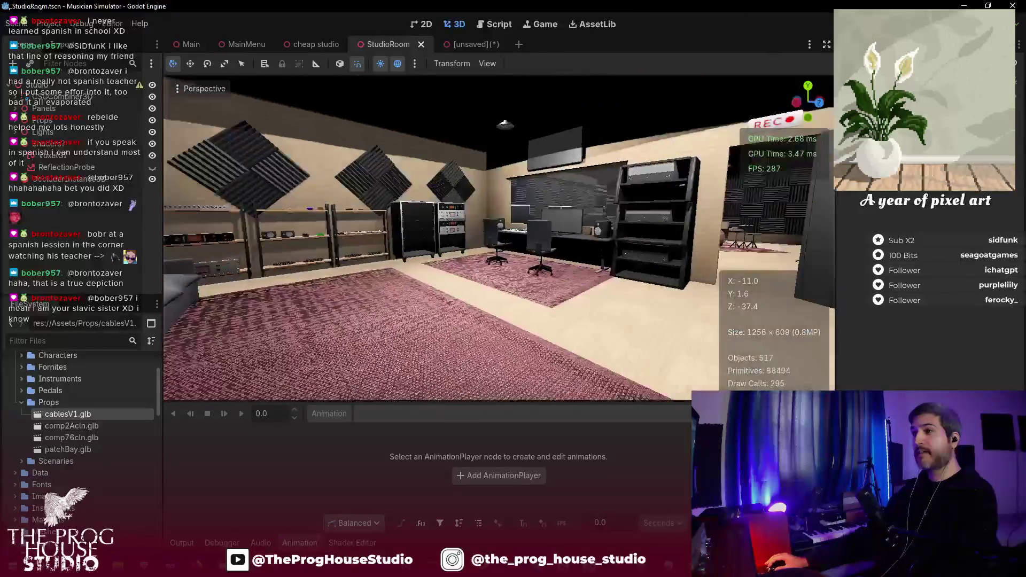
{"action": "key", "text": "w"}
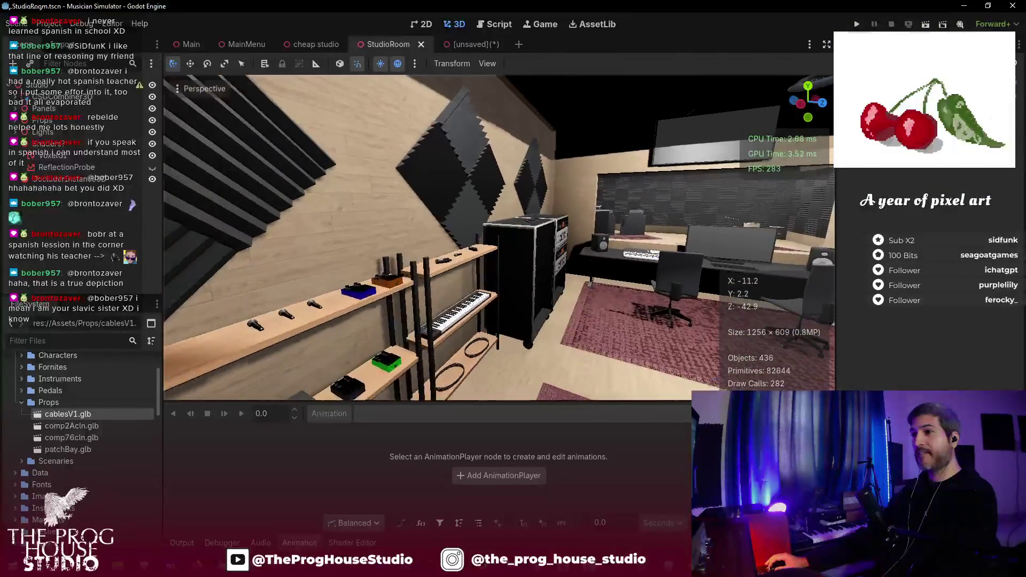
{"action": "key", "text": "w"}
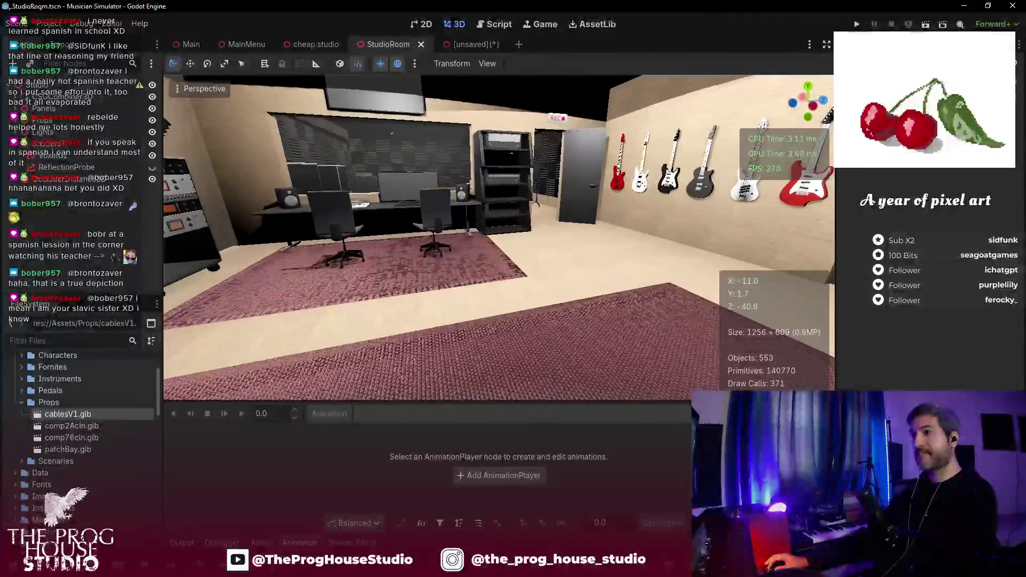
{"action": "key", "text": "w"}
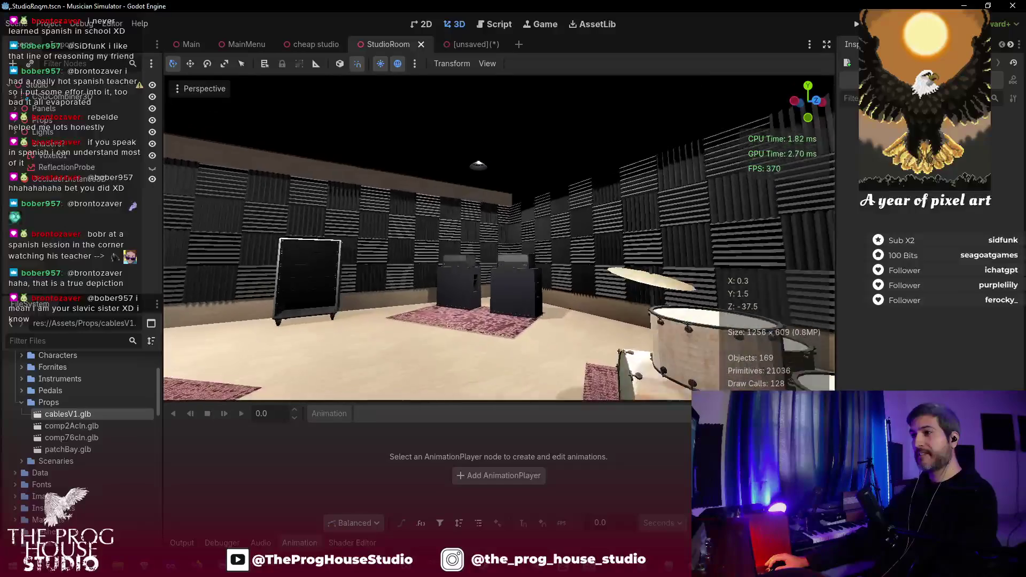
{"action": "key", "text": "w"}
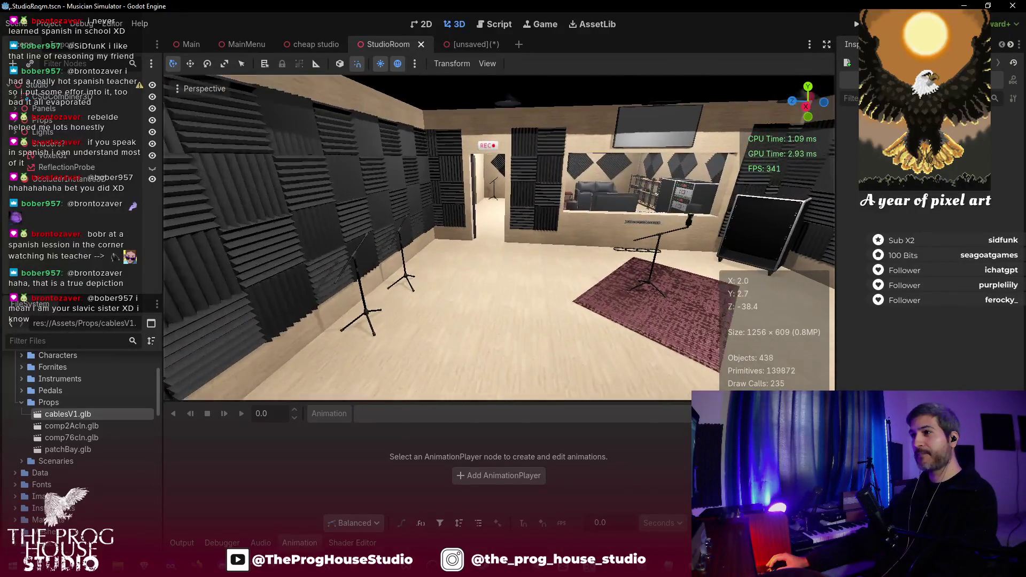
{"action": "key", "text": "w"}
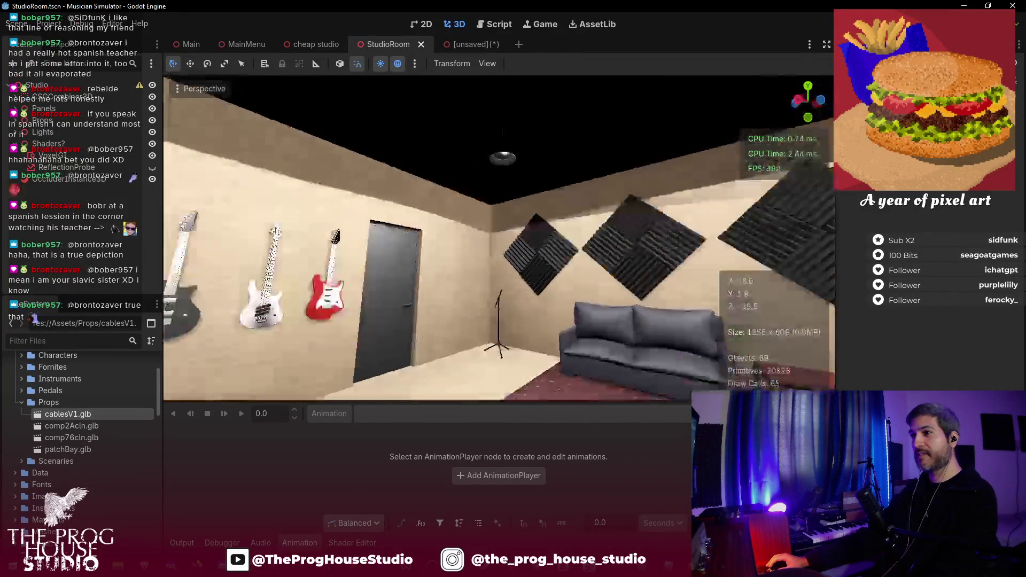
{"action": "key", "text": "w"}
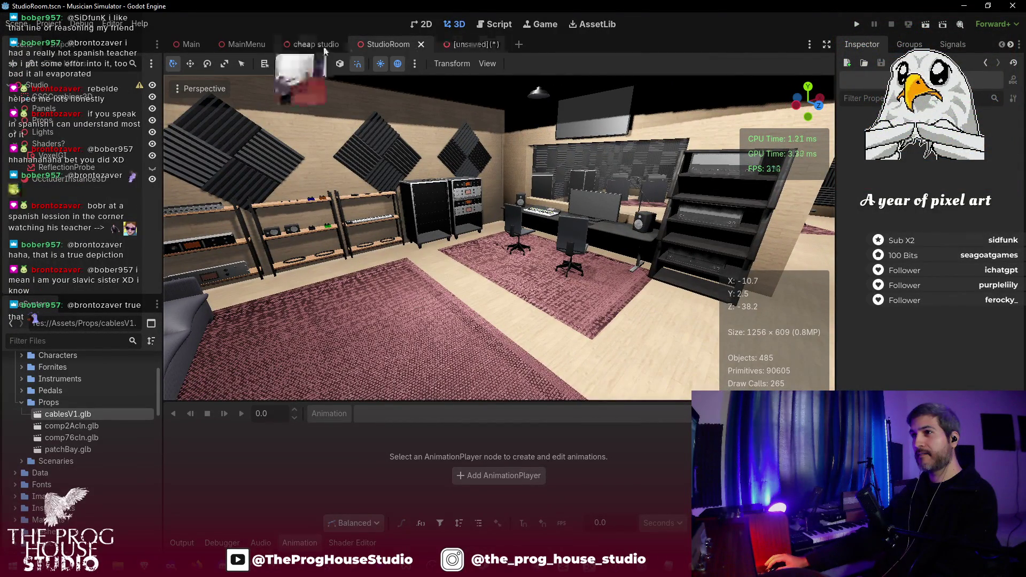
- Switch to the cheap studio scene and turn off Half Resolution in the Perspective menu
{"action": "left_click", "coordinate": [320, 45]}
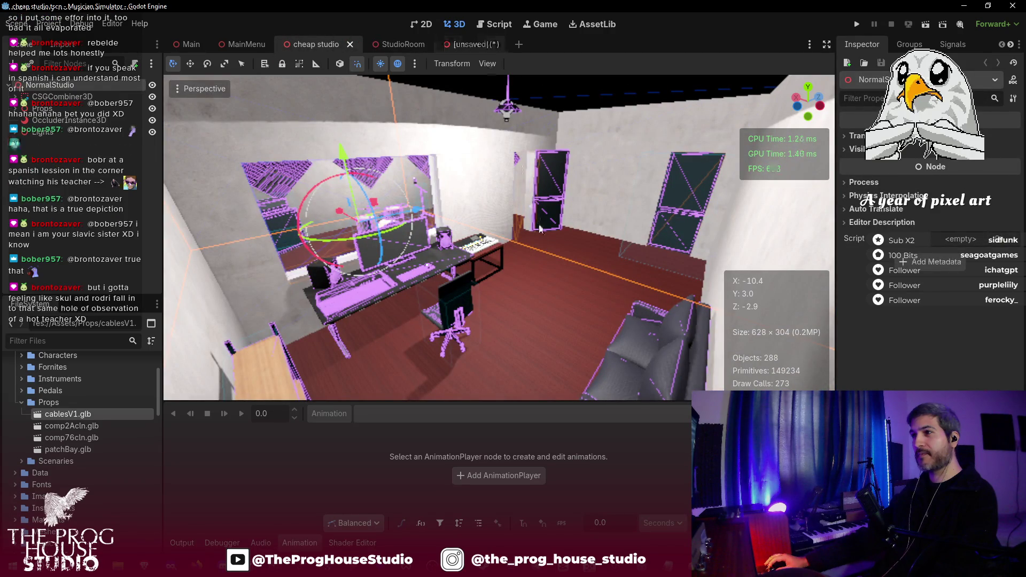
{"action": "key", "text": "s"}
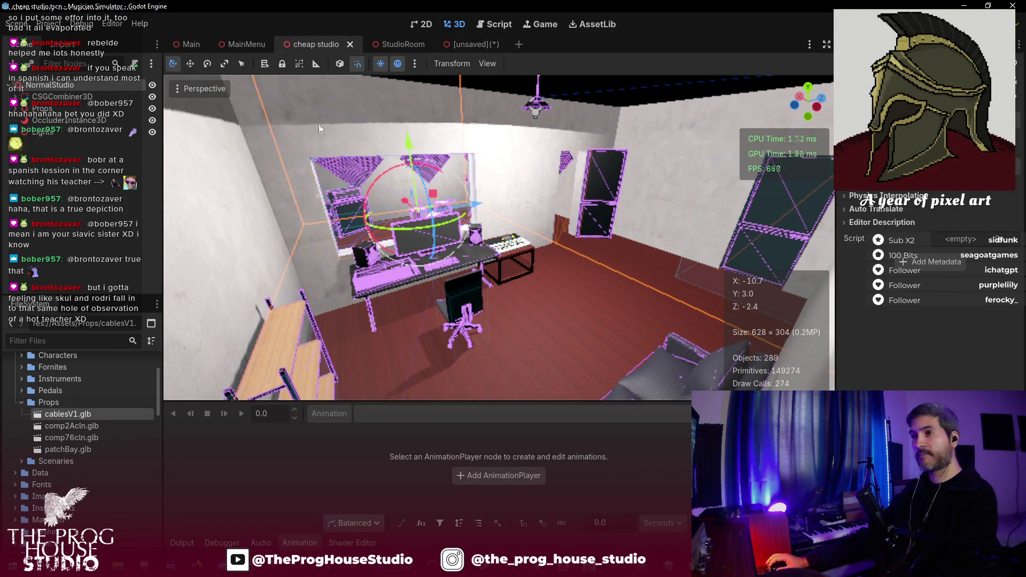
{"action": "left_click", "coordinate": [180, 89]}
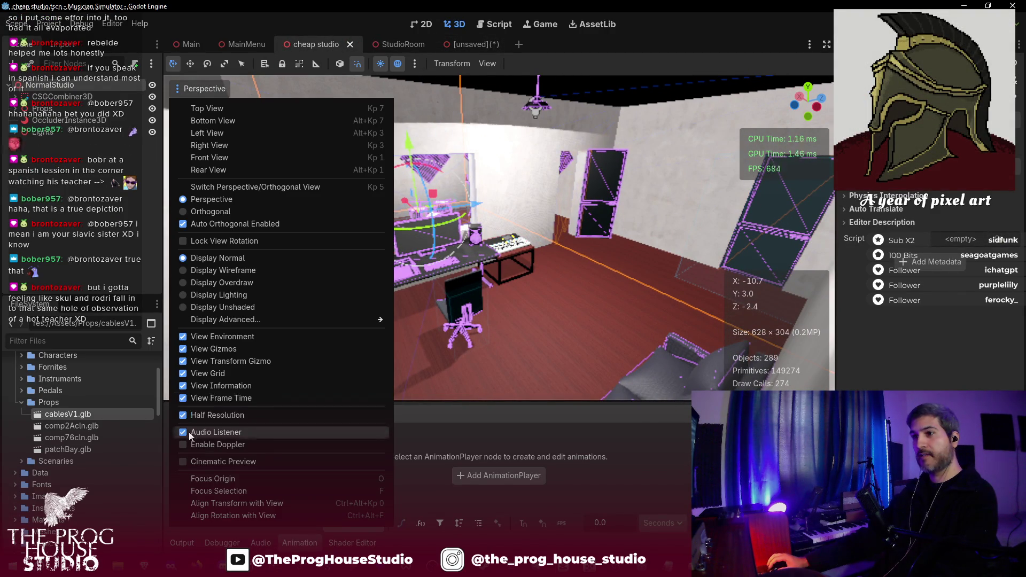
{"action": "left_click", "coordinate": [191, 417]}
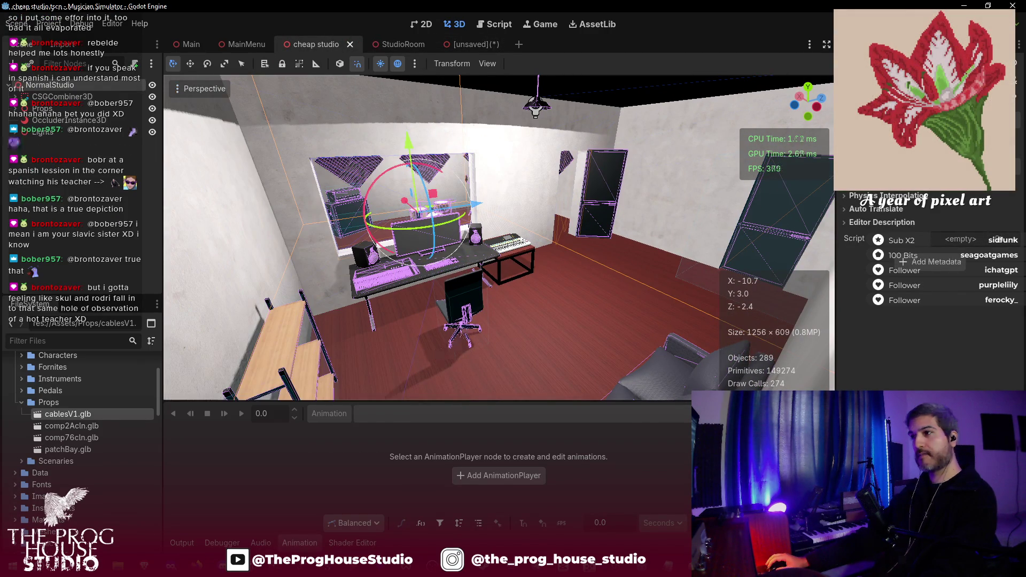
- Use Focus Selection to frame the selected object in the viewport
{"action": "key", "text": "s"}
{"action": "left_click", "coordinate": [179, 88]}
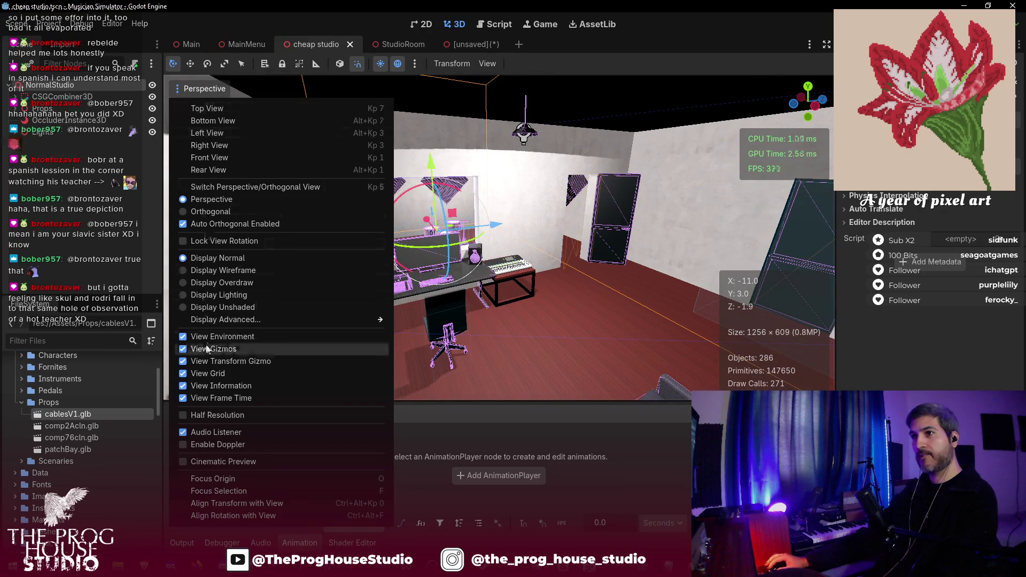
{"action": "left_click", "coordinate": [549, 294]}
{"action": "key", "text": "f"}
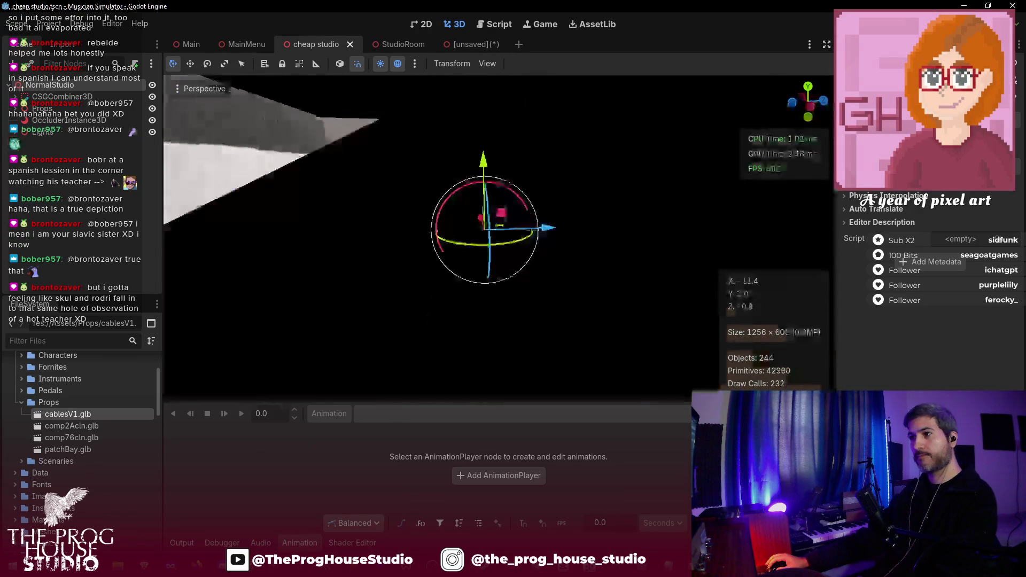
{"action": "key", "text": "s"}
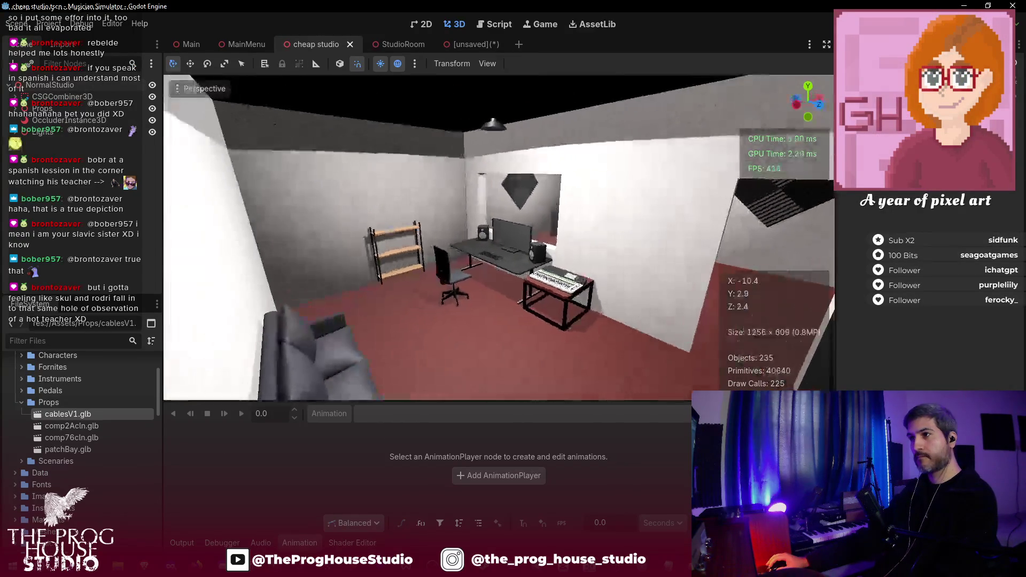
{"action": "key", "text": "d"}
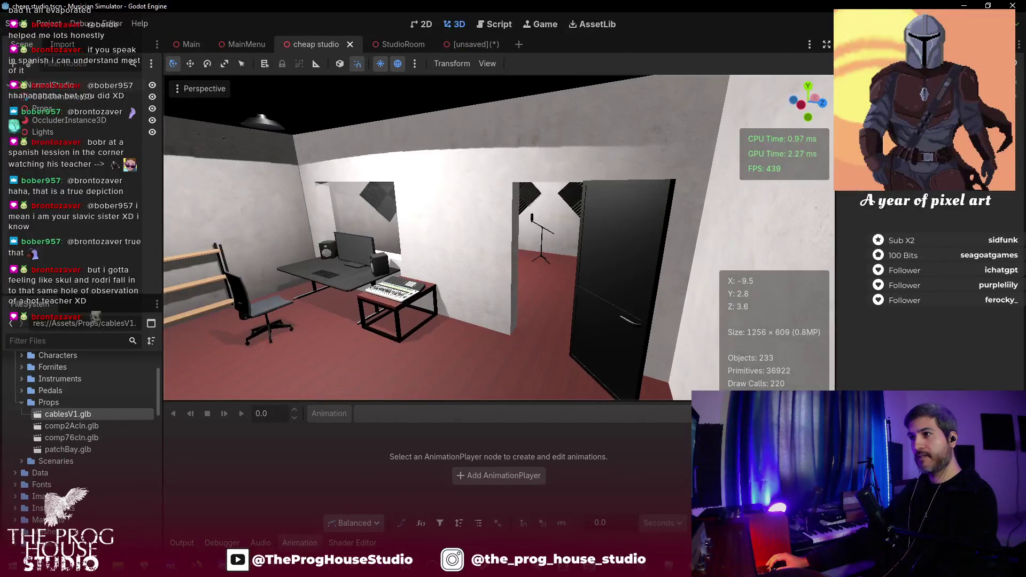
{"action": "key", "text": "w"}
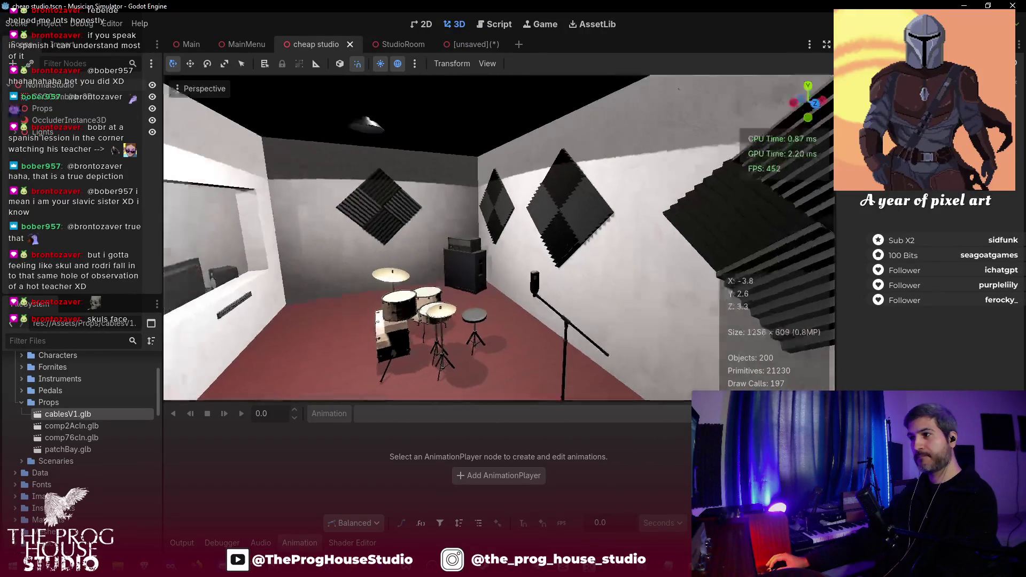
{"action": "key", "text": "w"}
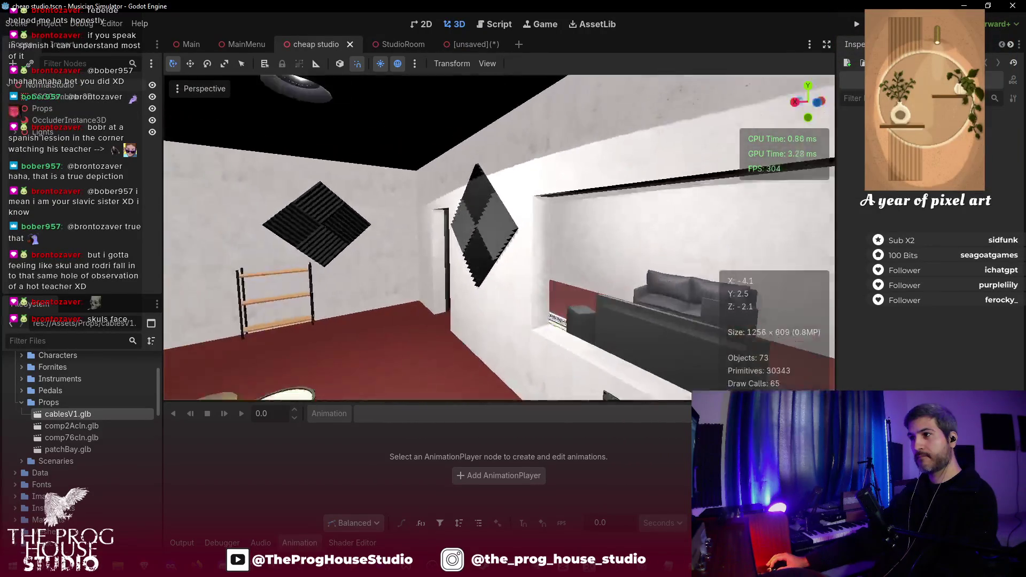
{"action": "key", "text": "s"}
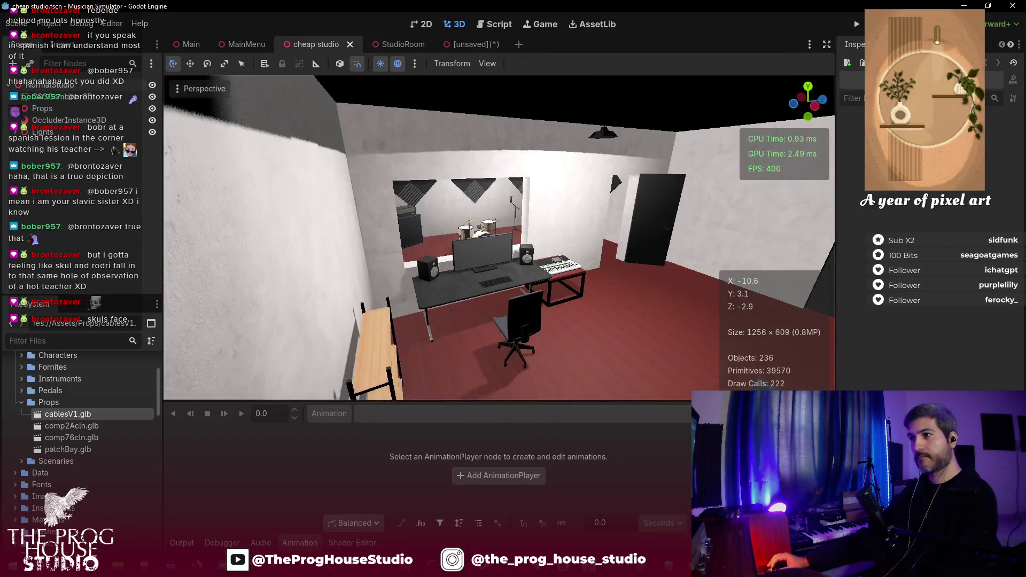
{"action": "left_click_drag", "start_coordinate": [395, 87], "coordinate": [395, 87]}
{"action": "left_click_drag", "start_coordinate": [549, 295], "coordinate": [549, 295]}
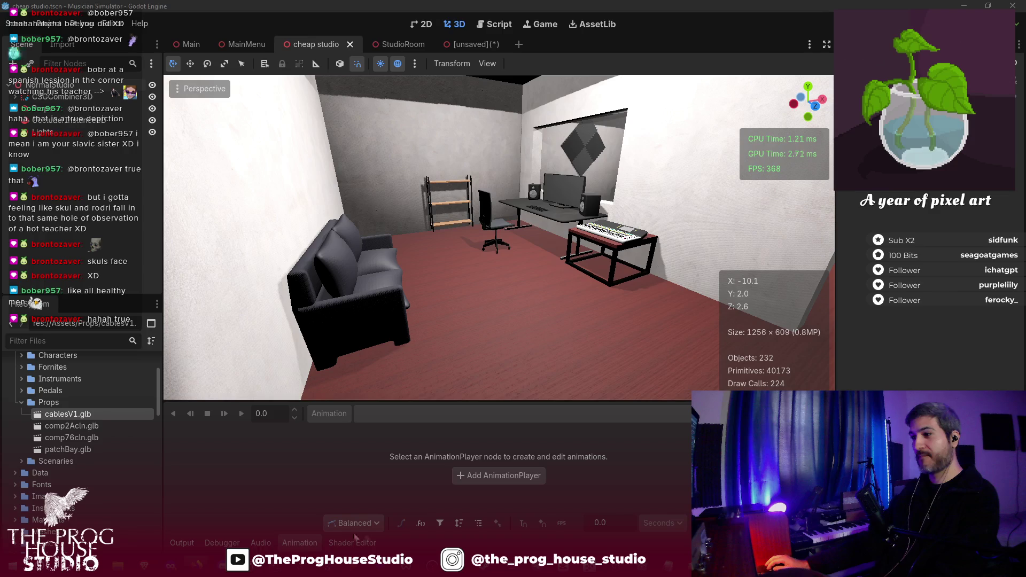
{"action": "left_click", "coordinate": [676, 503]}
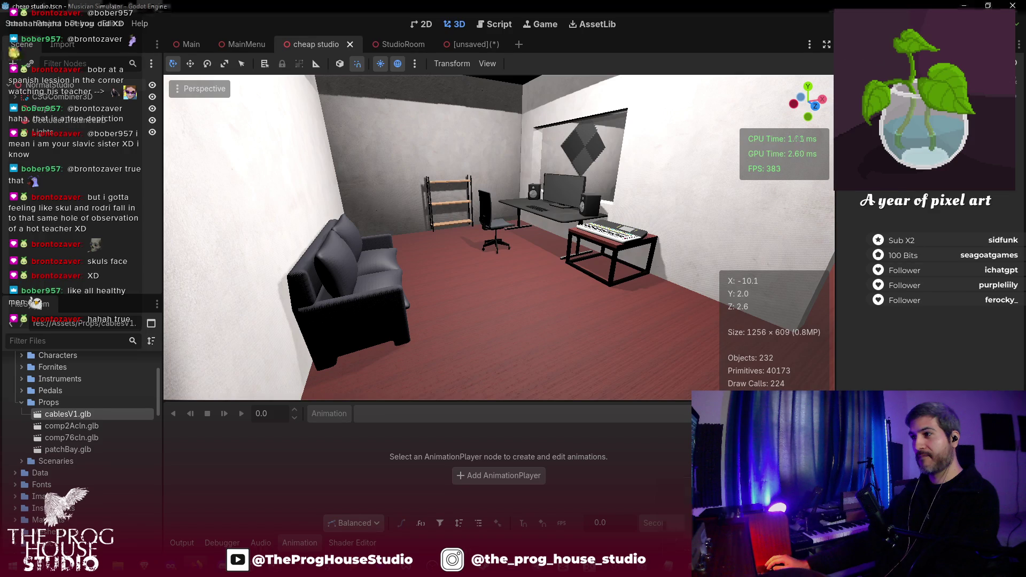
{"action": "mouse_move", "coordinate": [480, 300]}
{"action": "left_mouse_down"}
{"action": "mouse_move", "coordinate": [406, 302]}
{"action": "mouse_move", "coordinate": [406, 316]}
{"action": "mouse_move", "coordinate": [428, 315]}
{"action": "mouse_move", "coordinate": [435, 310]}
{"action": "mouse_move", "coordinate": [331, 305]}
{"action": "mouse_move", "coordinate": [480, 299]}
{"action": "left_mouse_up"}
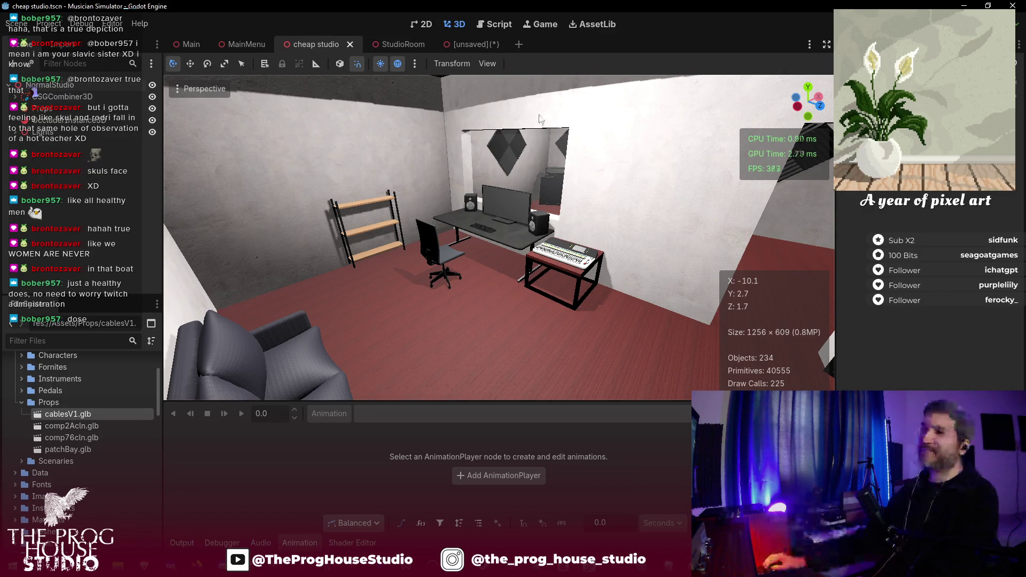
- Close the unsaved cables scene tab without saving it
{"action": "left_click", "coordinate": [480, 48]}
{"action": "left_click", "coordinate": [496, 45]}
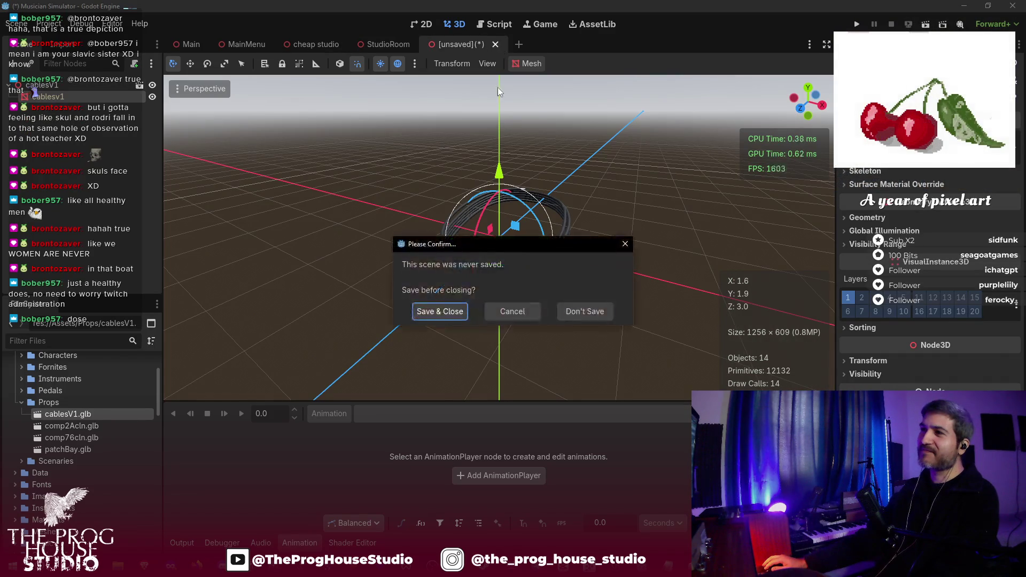
{"action": "left_click", "coordinate": [585, 311]}
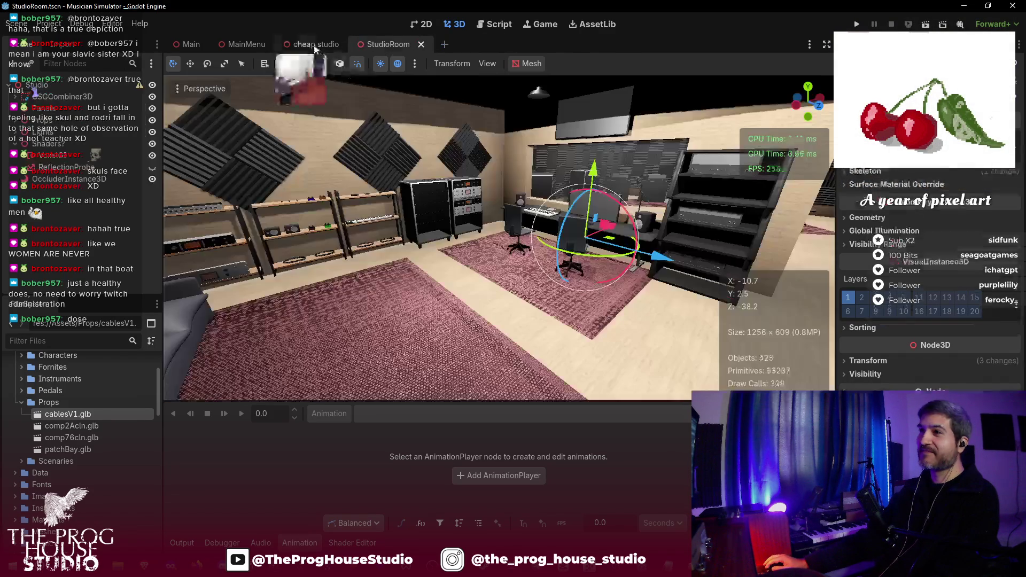
- Save the cheap studio scene with Ctrl+S
{"action": "left_click", "coordinate": [313, 44]}
{"action": "scroll", "coordinate": [470, 203], "scroll_direction": "down", "scroll_amount": 3}
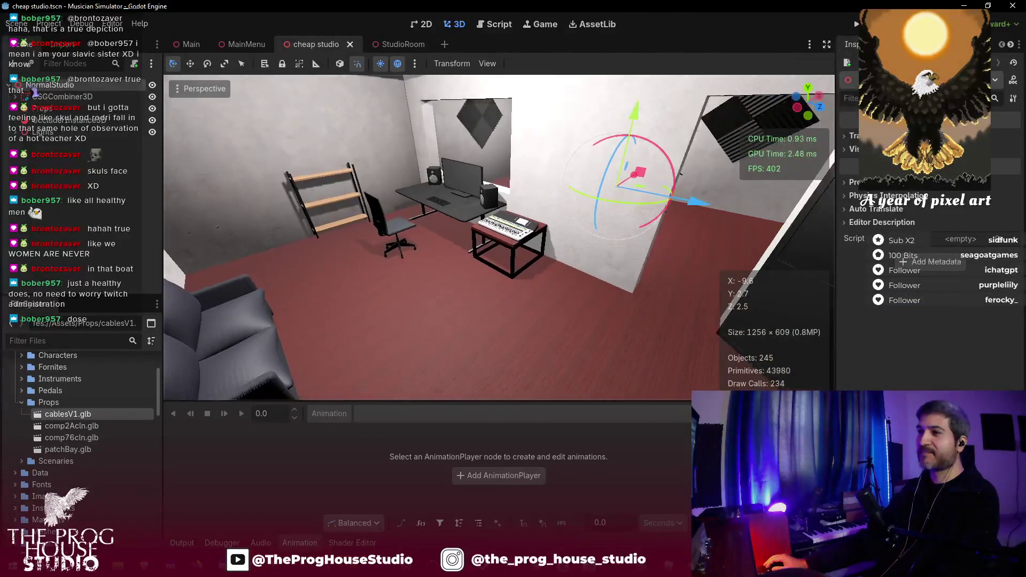
{"action": "key", "text": "ctrl+s"}
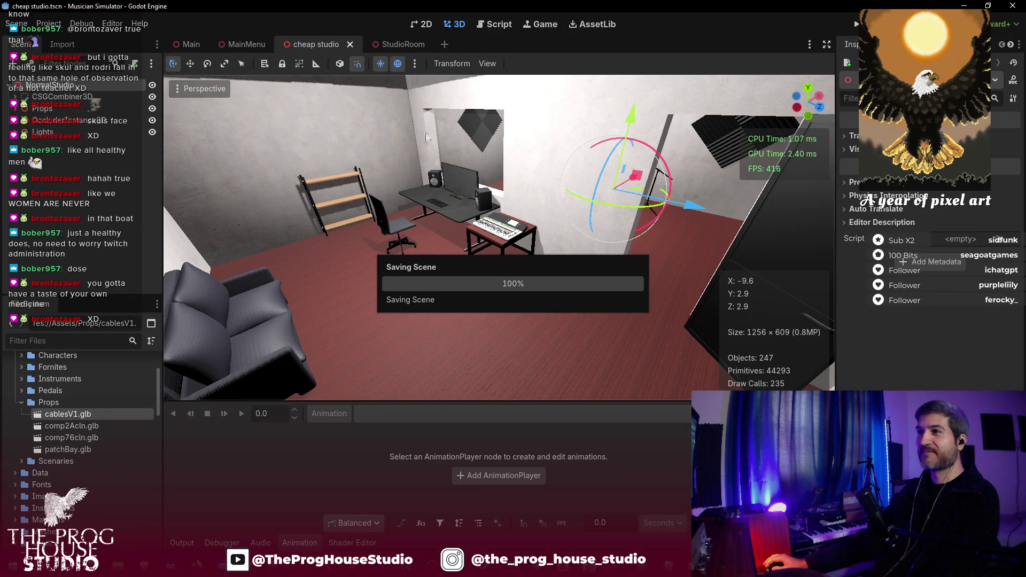
- In StudioRoom, select the rug and expand Surface 0 to show its Fabric02 PBR material
{"action": "left_click", "coordinate": [393, 44]}
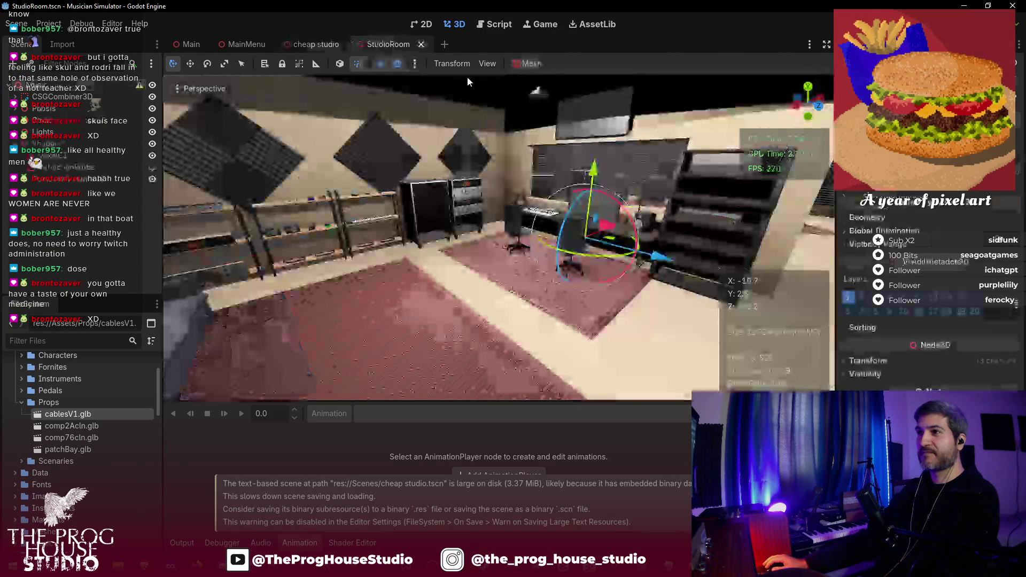
{"action": "scroll", "coordinate": [489, 163], "scroll_direction": "up", "scroll_amount": 5}
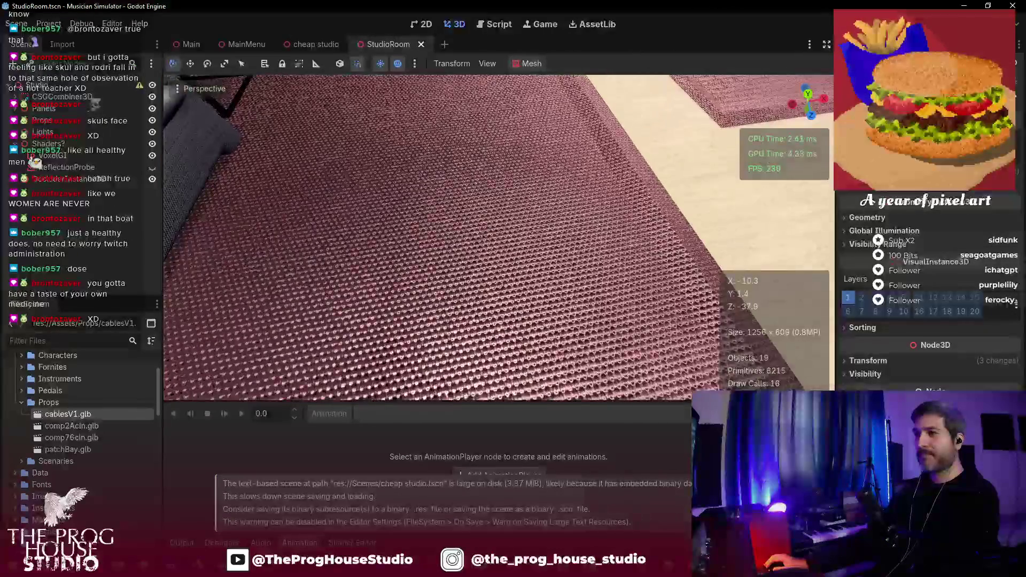
{"action": "scroll", "coordinate": [429, 249], "scroll_direction": "down", "scroll_amount": 5}
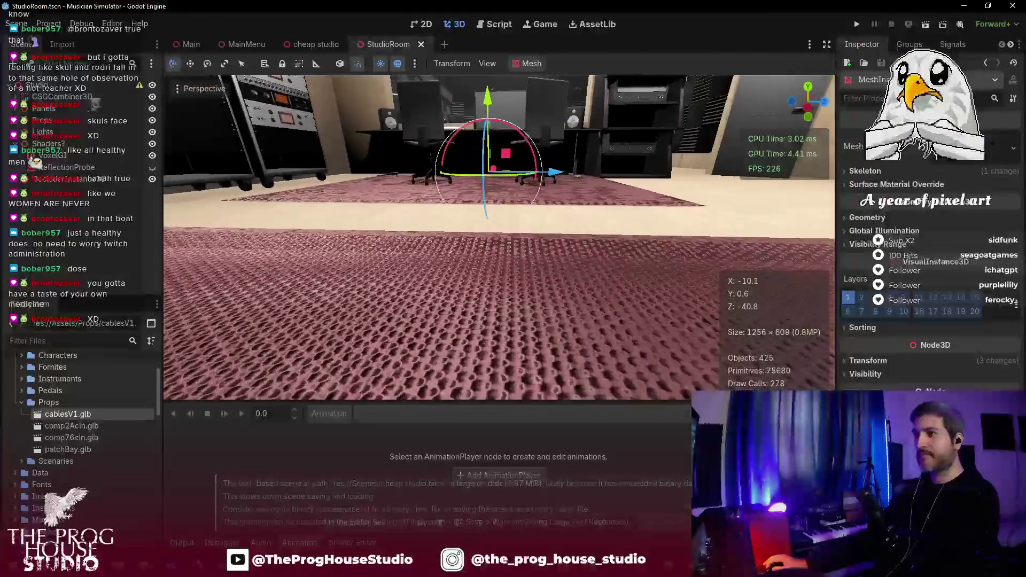
{"action": "left_click", "coordinate": [434, 268]}
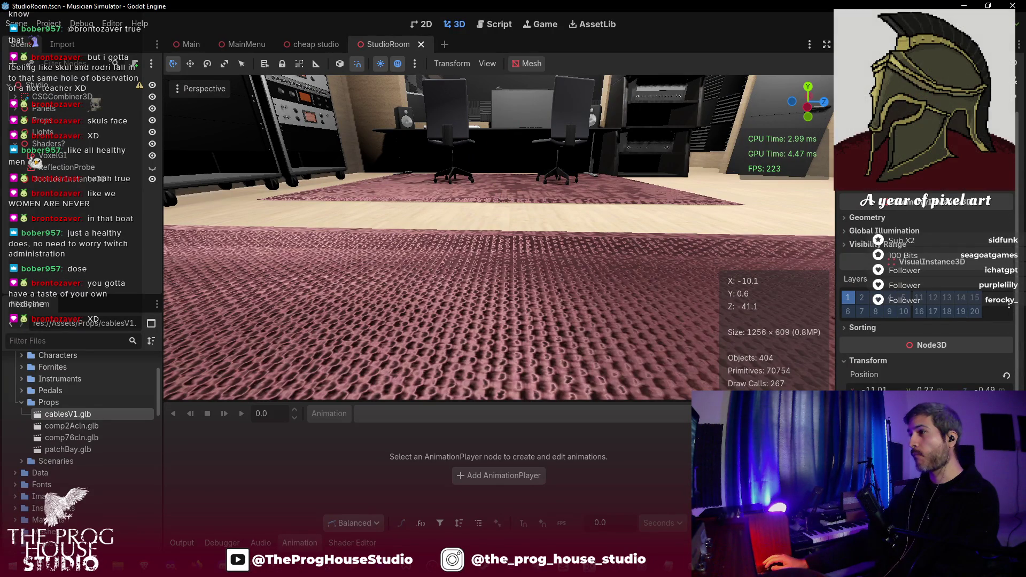
{"action": "left_click", "coordinate": [923, 225]}
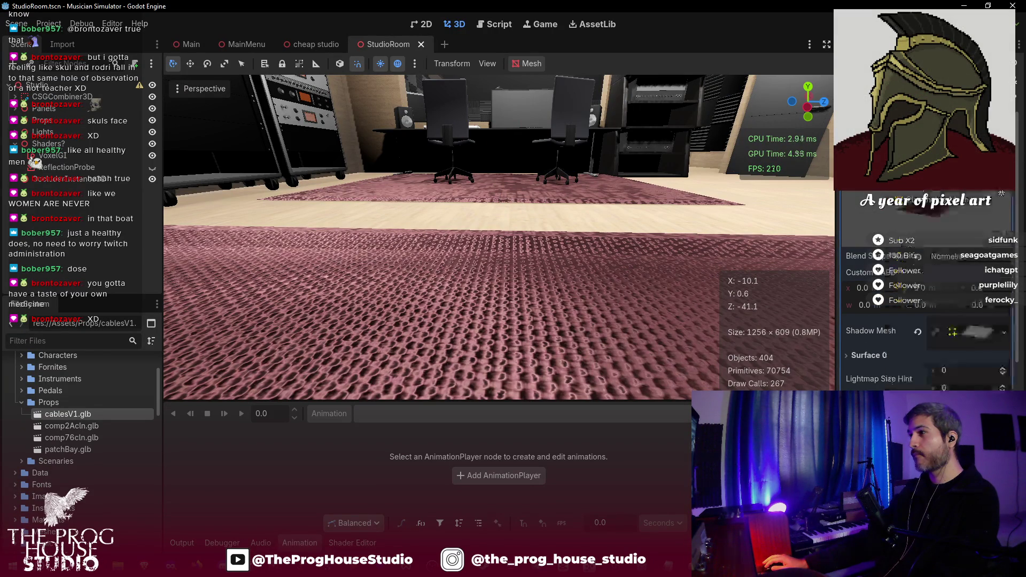
{"action": "left_click", "coordinate": [846, 356]}
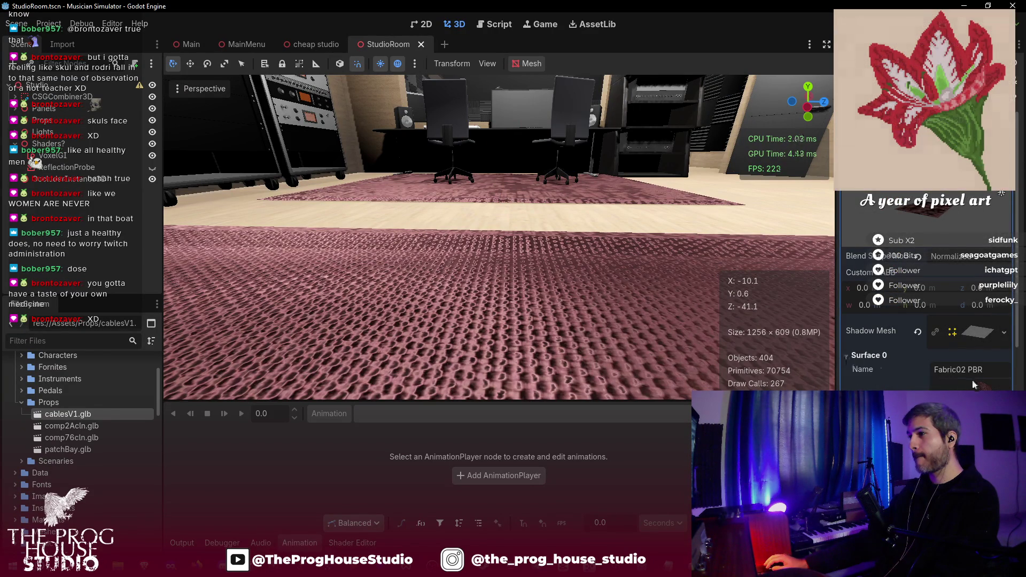
{"action": "scroll", "coordinate": [1002, 193], "scroll_direction": "down", "scroll_amount": 5}
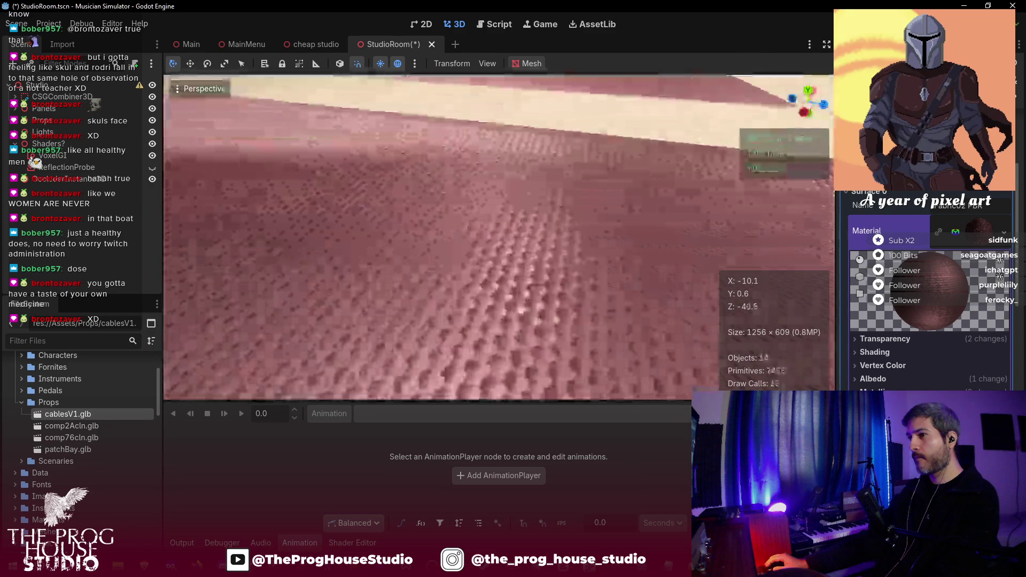
- Inspect the rug up close, then check its material options without changing anything
{"action": "key", "text": "f"}
{"action": "key", "text": "w"}
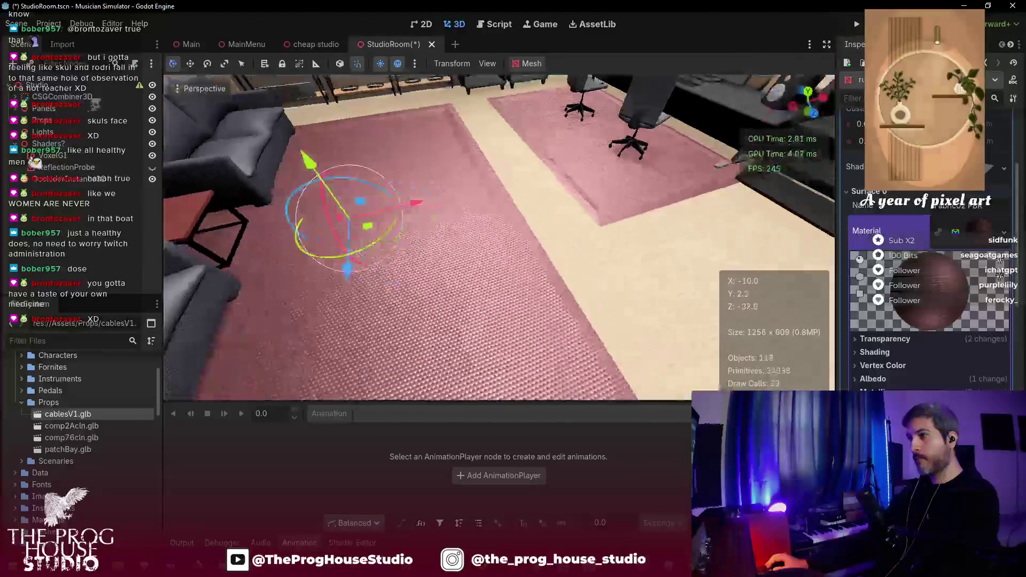
{"action": "key", "text": "w"}
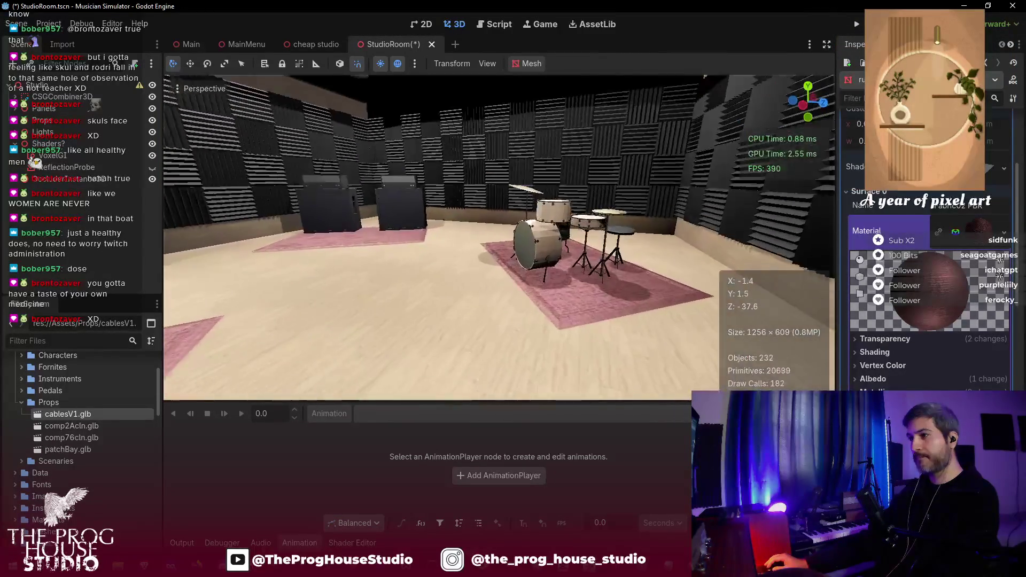
{"action": "key", "text": "s"}
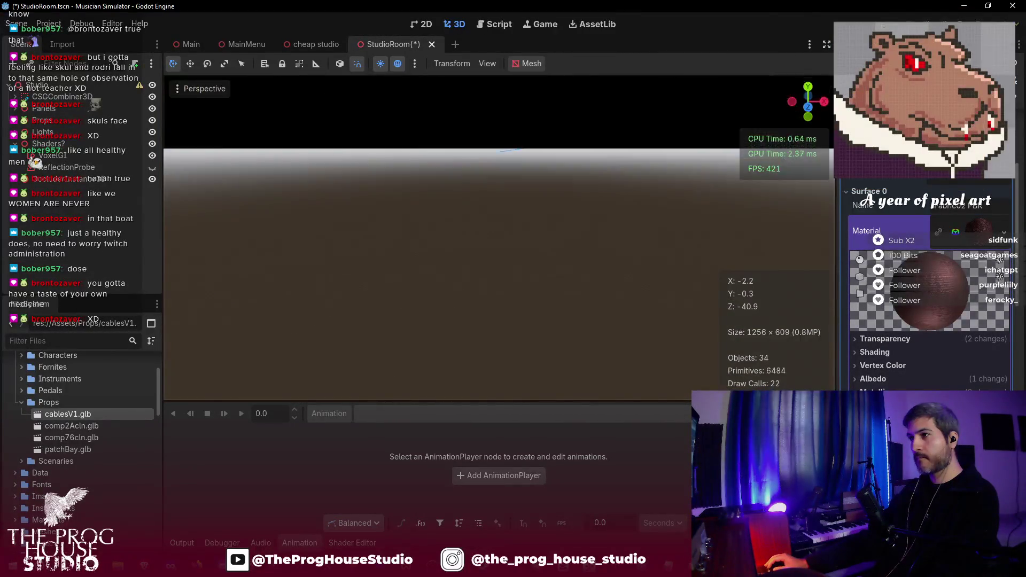
{"action": "key", "text": "a"}
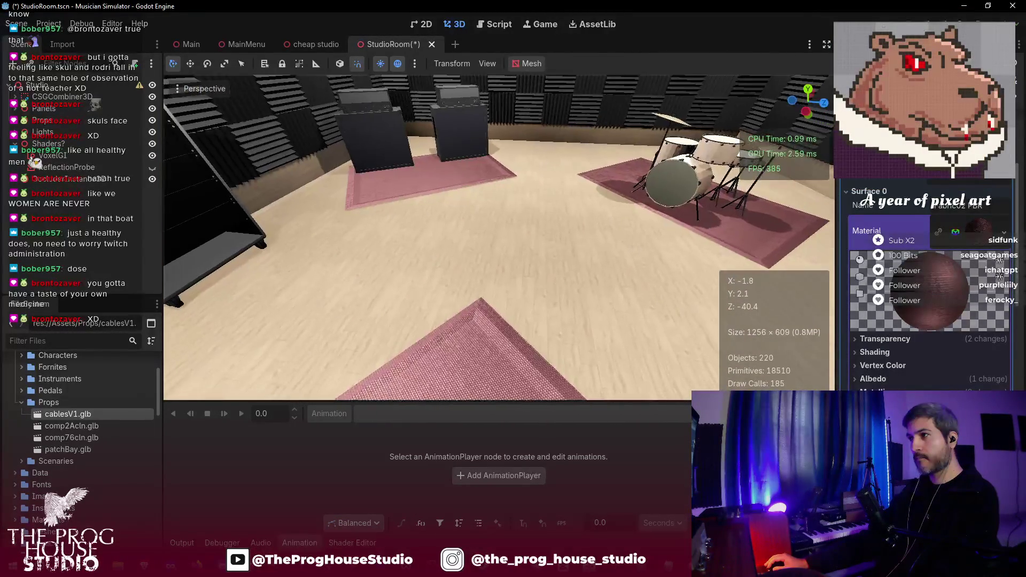
{"action": "key", "text": "a"}
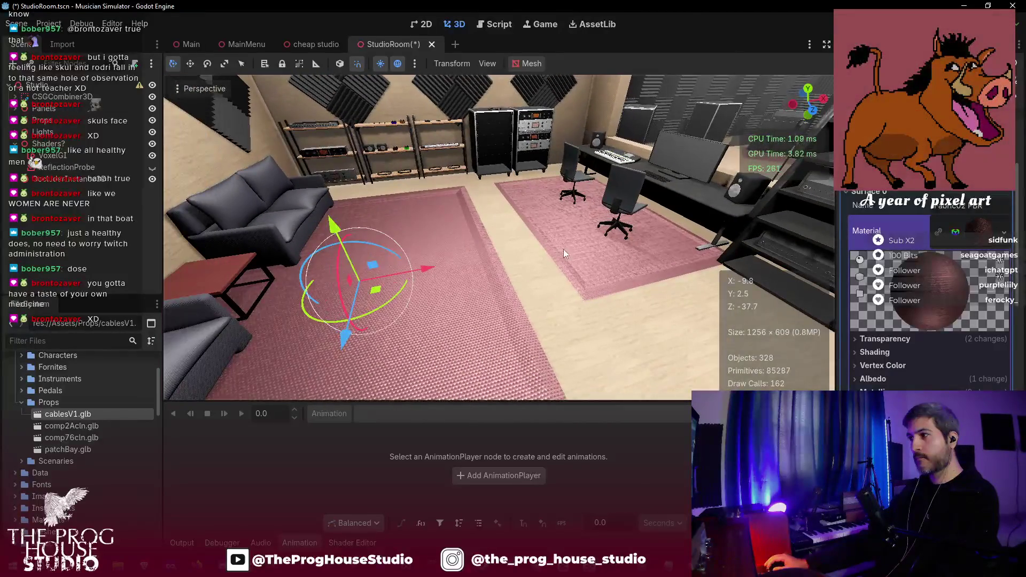
{"action": "left_click", "coordinate": [1006, 229]}
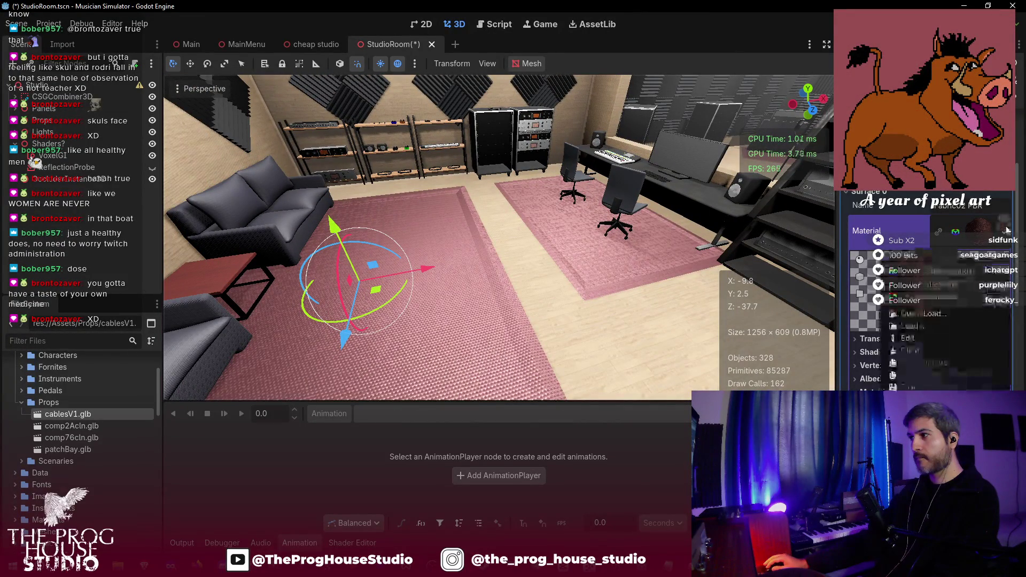
{"action": "left_click", "coordinate": [920, 387]}
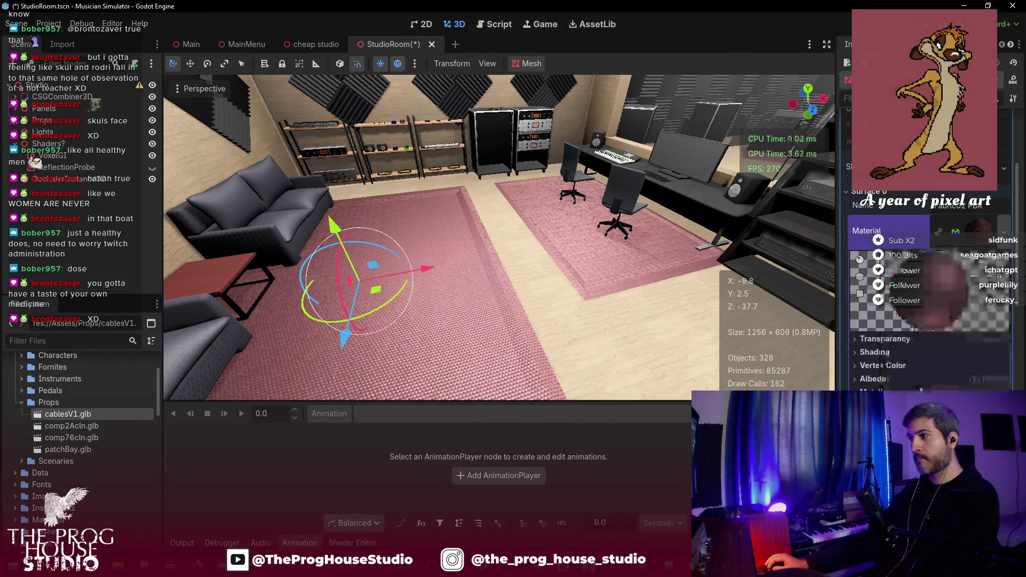
- Save the StudioRoom scene
{"action": "key", "text": "ctrl+s"}
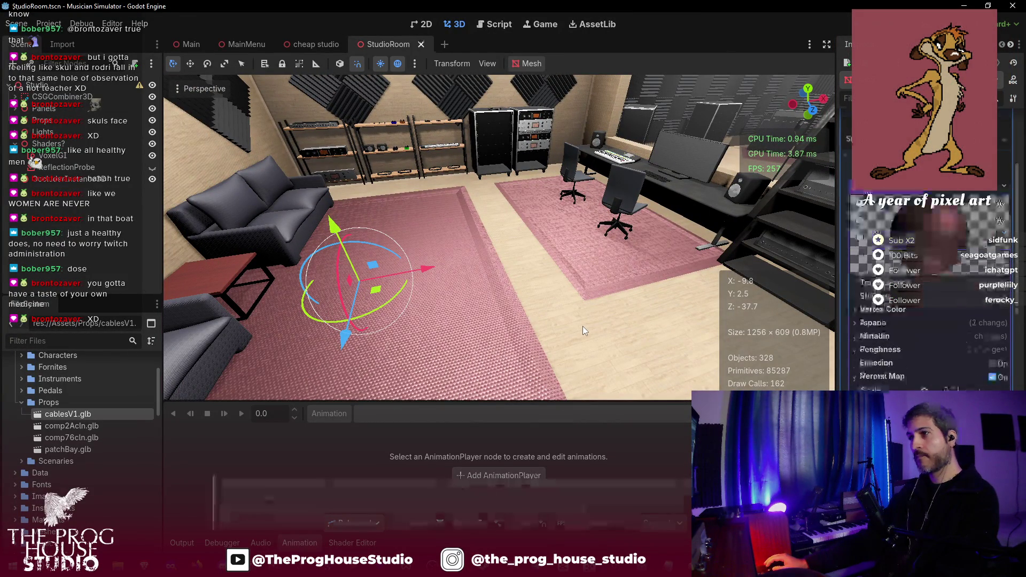
{"action": "key", "text": "w"}
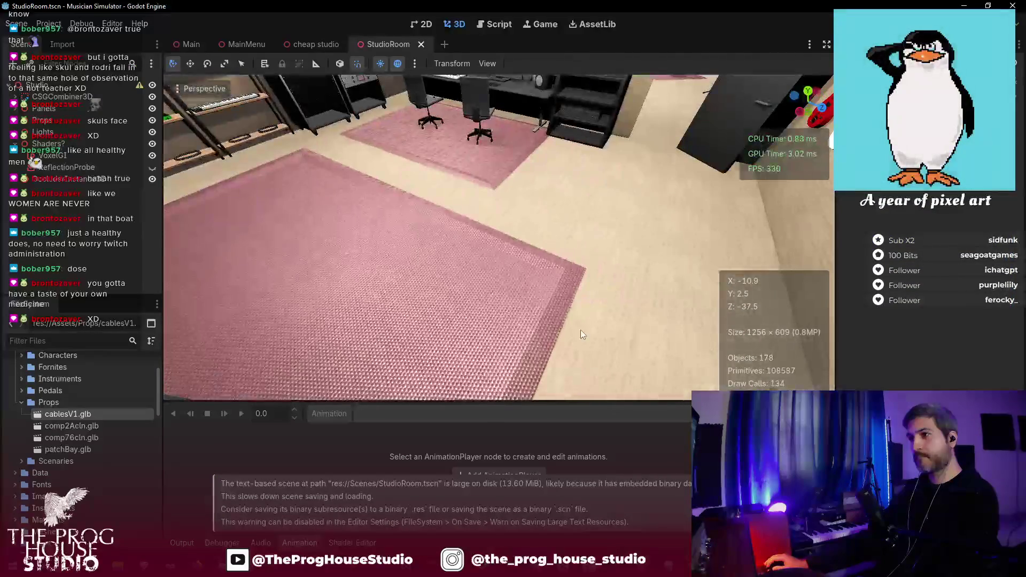
{"action": "key", "text": "ctrl+s"}
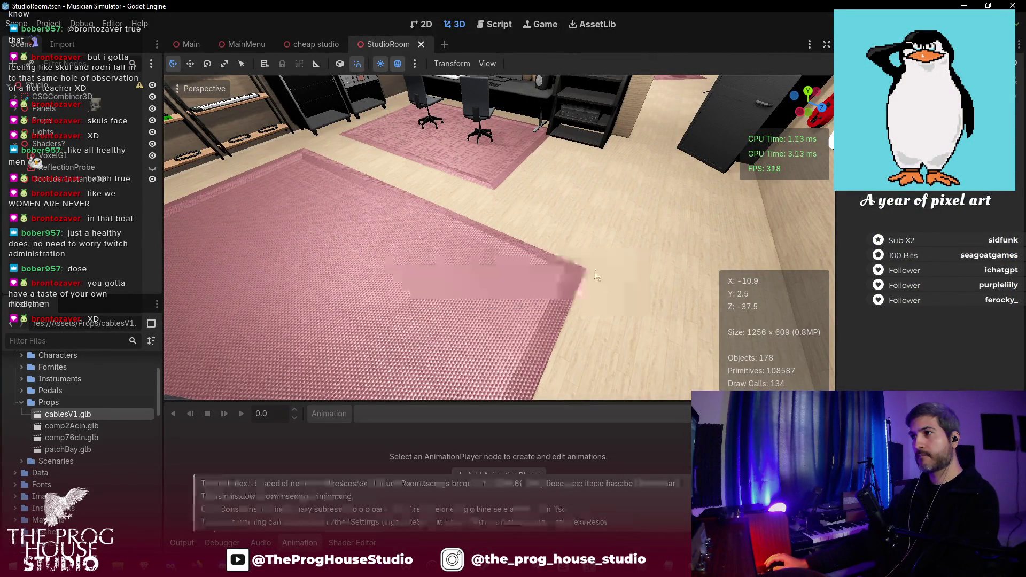
- Fly the view across the studio to the equipment racks and shelves
{"action": "key", "text": "s"}
{"action": "key", "text": "s"}
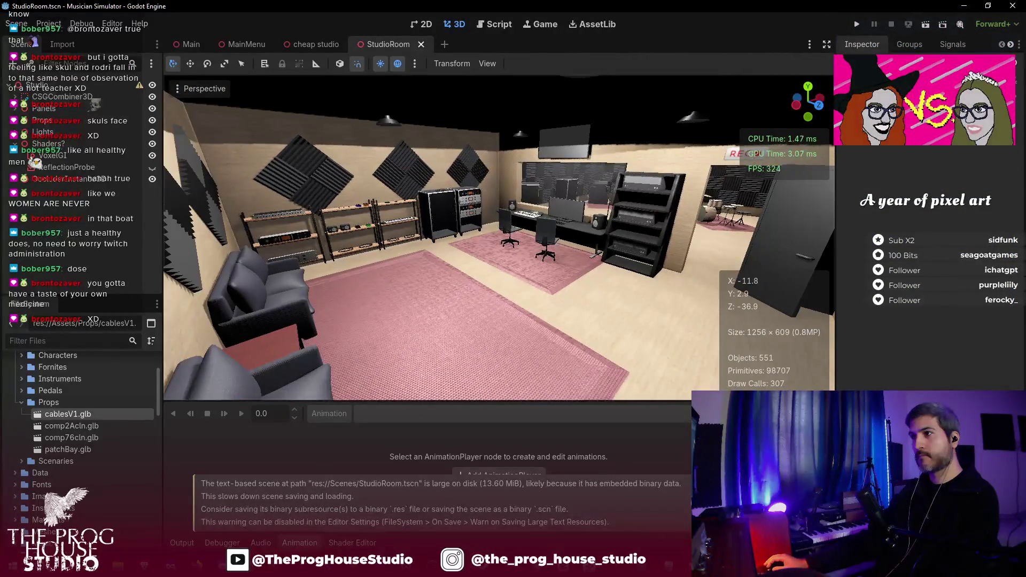
{"action": "key", "text": "w"}
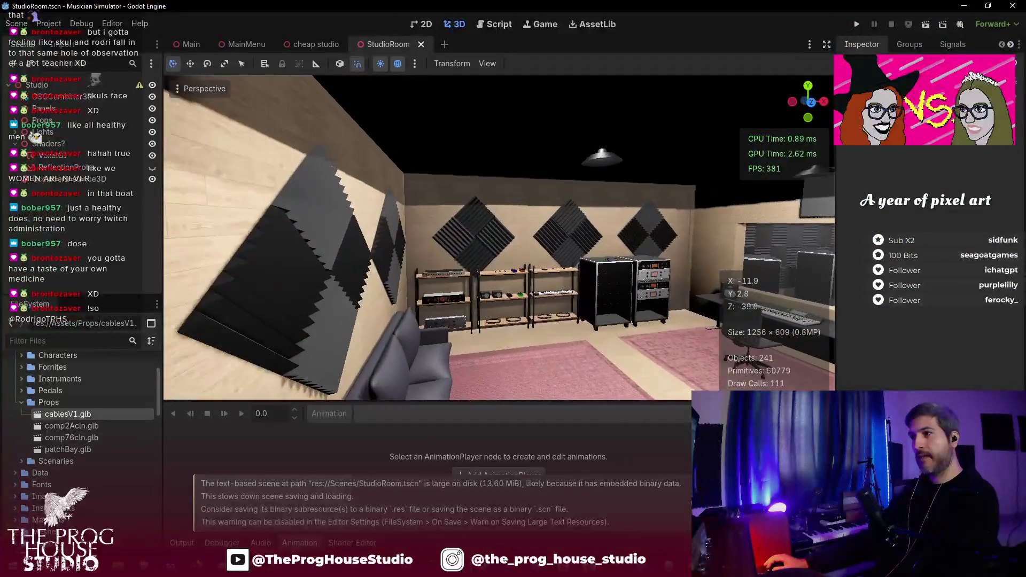
{"action": "key", "text": "w"}
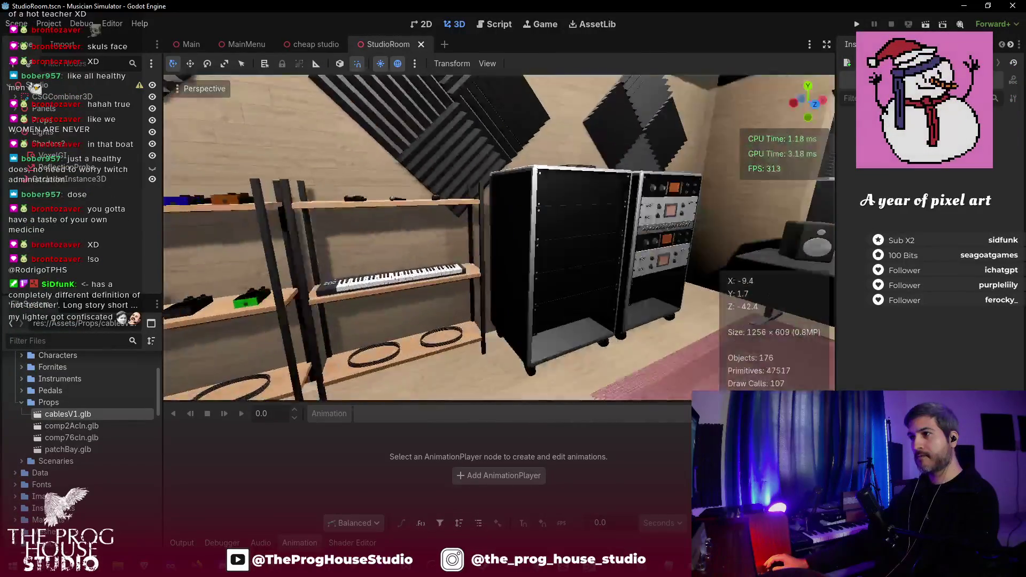
{"action": "key", "text": "a"}
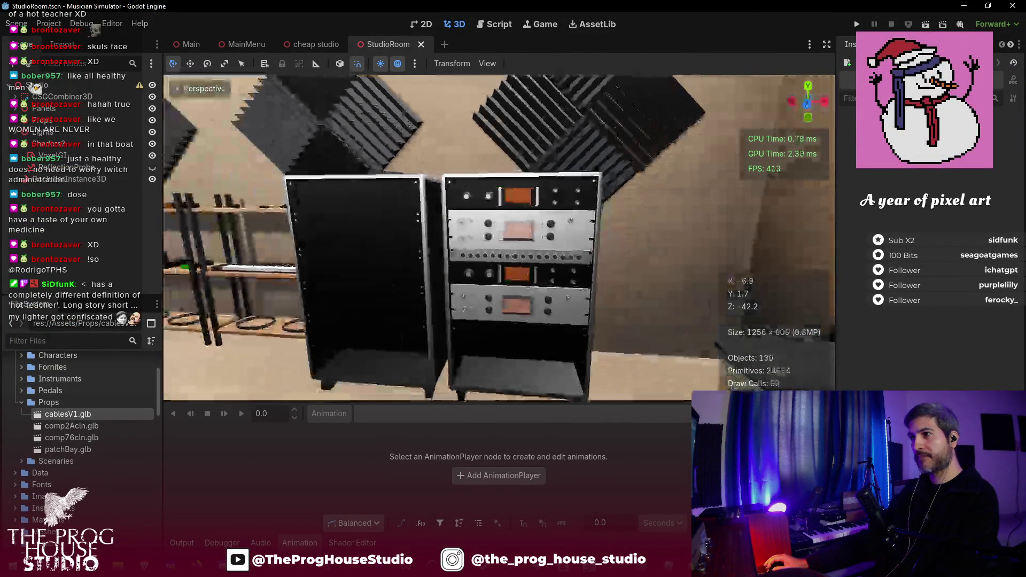
{"action": "key", "text": "a"}
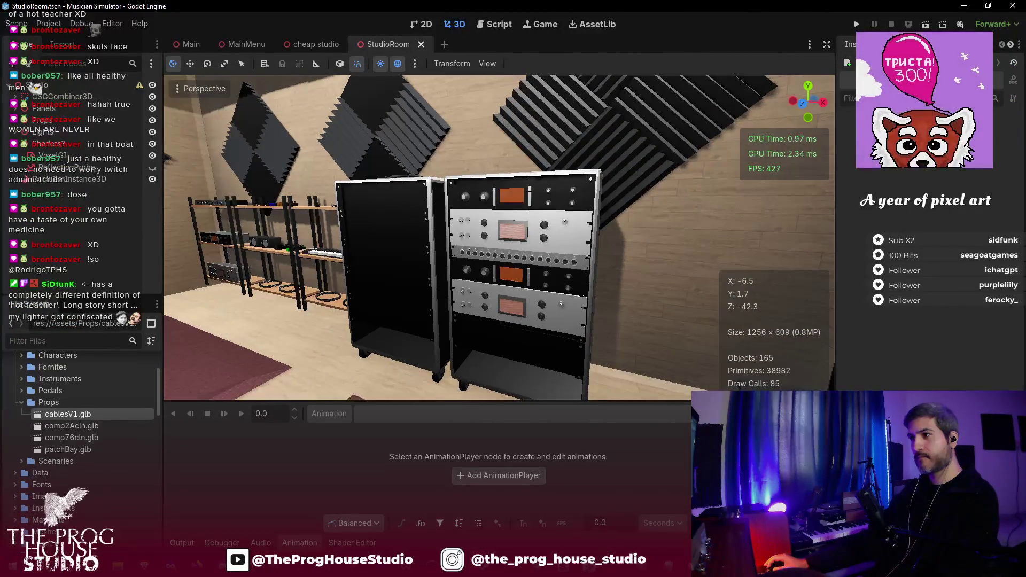
{"action": "key", "text": "a"}
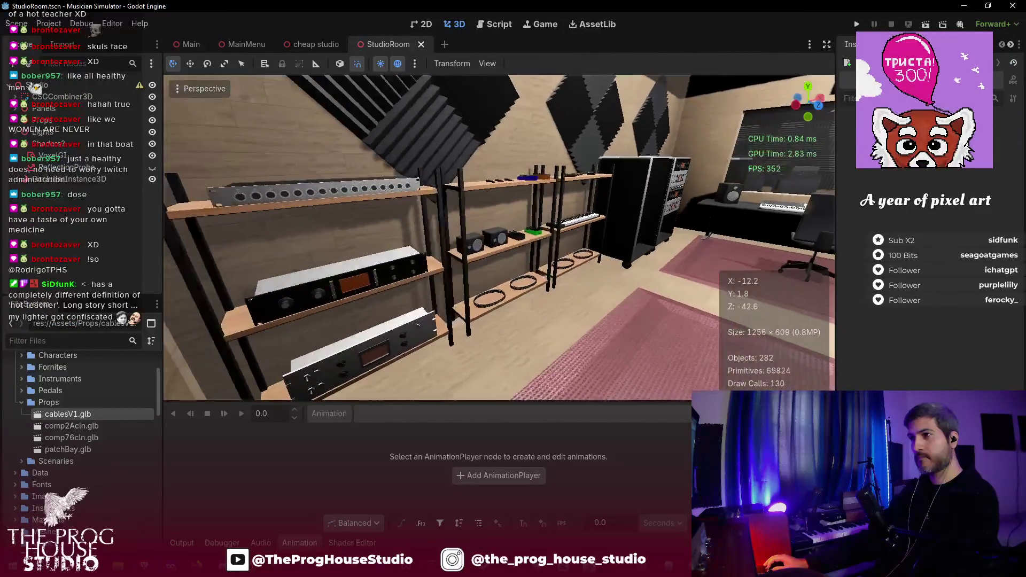
- Pan over the pedal shelves, guitar wall, sofas and drum area, then go to cheap studio
{"action": "key", "text": "w"}
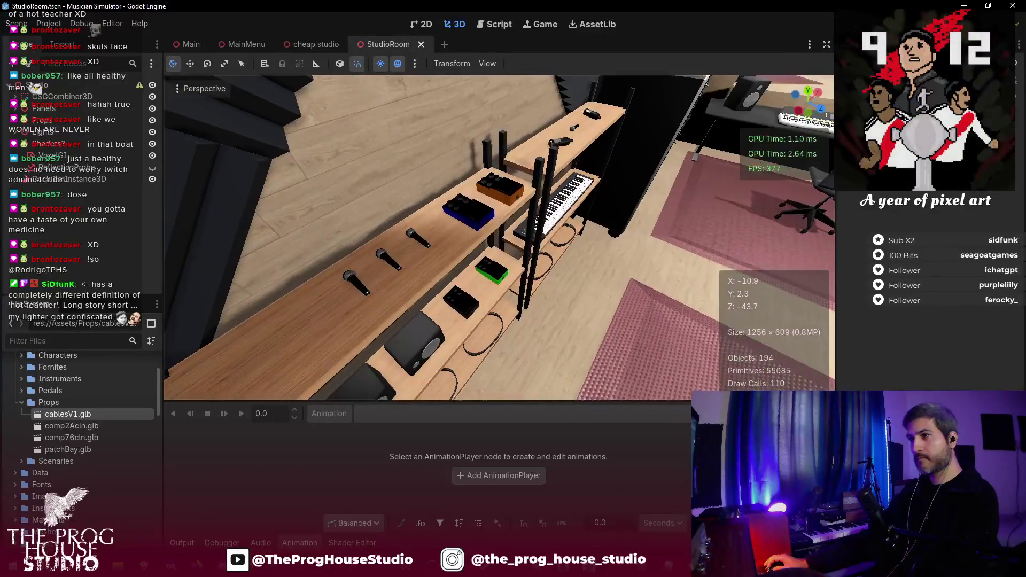
{"action": "key", "text": "s"}
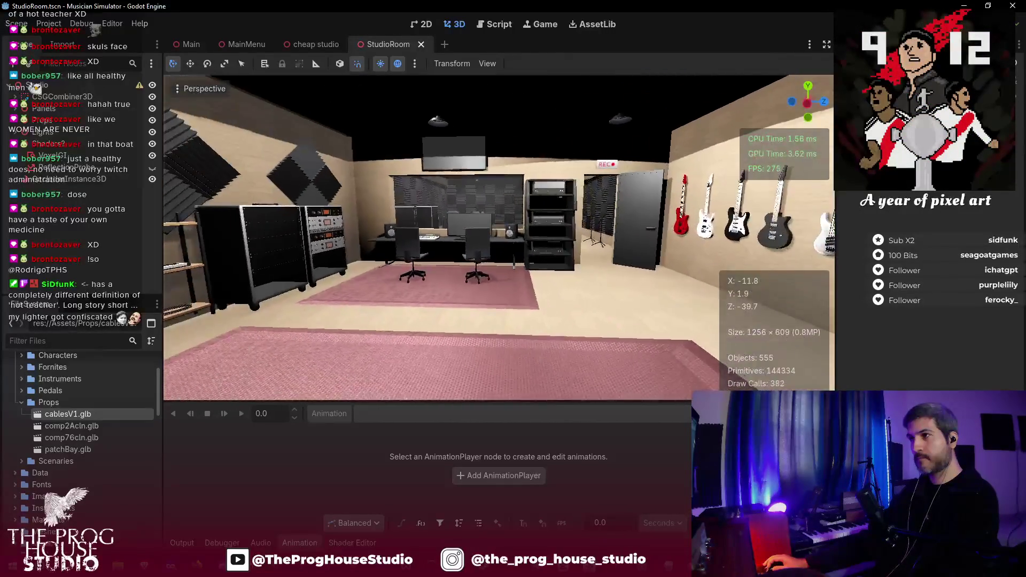
{"action": "key", "text": "s"}
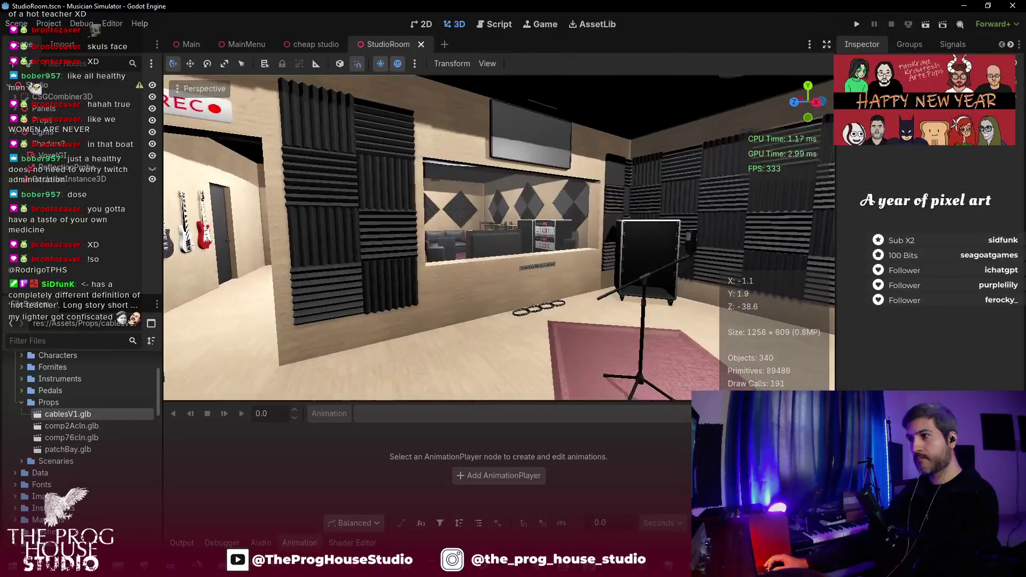
{"action": "key", "text": "s"}
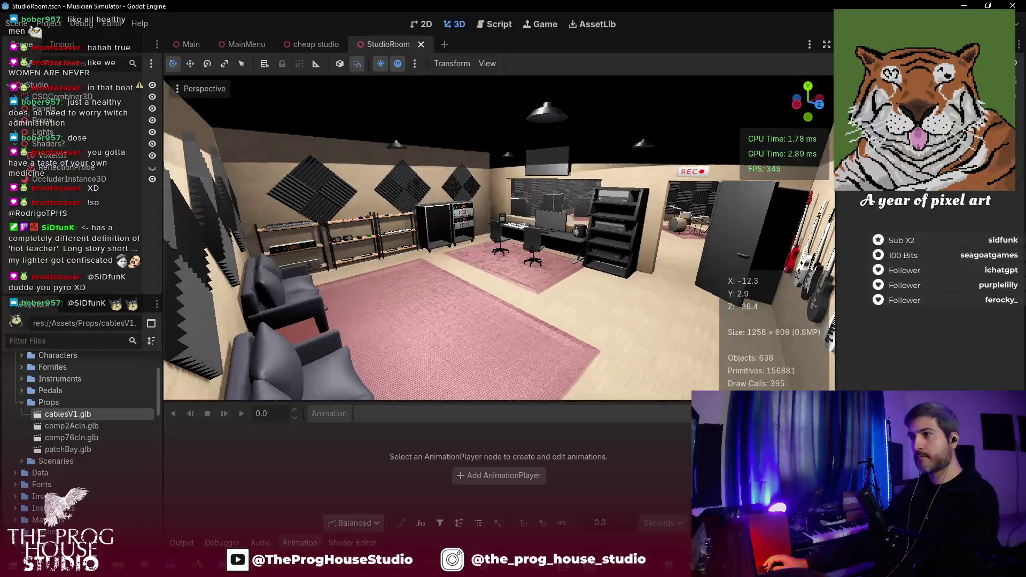
{"action": "left_click", "coordinate": [314, 44]}
- Open studio_door.gd in the Script workspace
{"action": "left_click", "coordinate": [490, 26]}
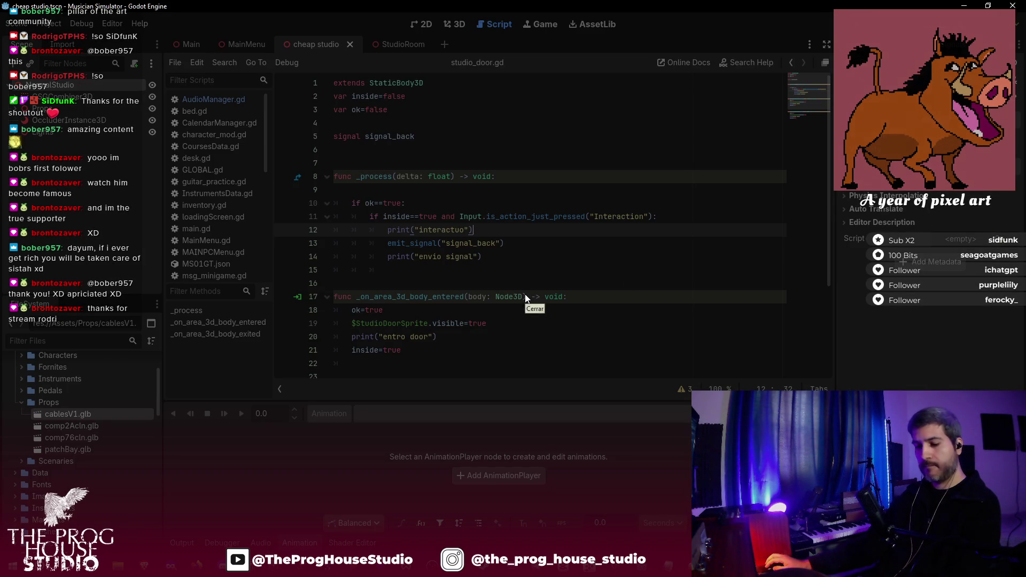
- Switch from Godot to the Deezer window showing The Silent Architect album
{"action": "key", "text": "alt+Tab"}
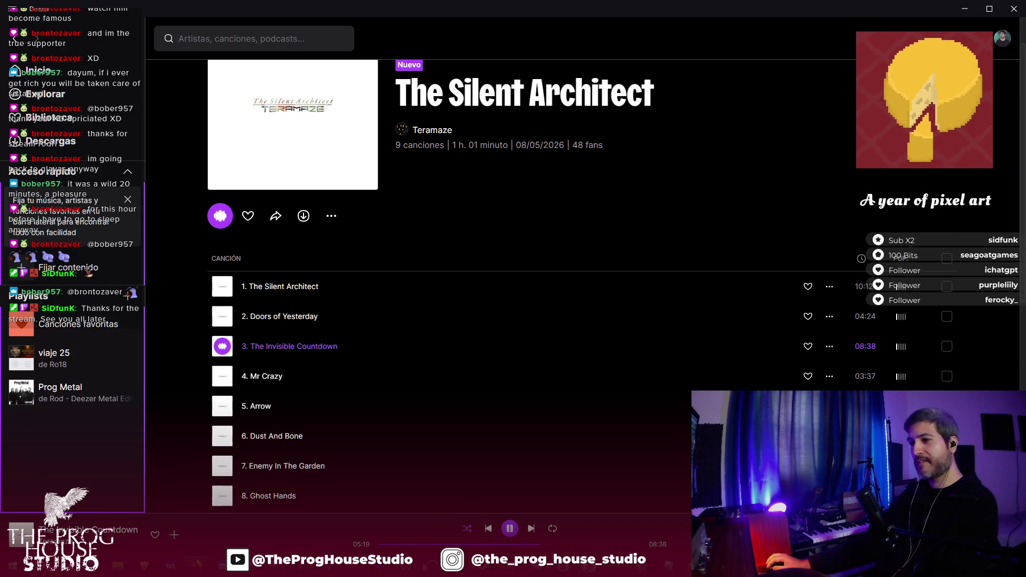
- Close the Musician Simulator Miro, Polish cow YouTube and Musician Simulator Firefox windows
{"action": "mouse_move", "coordinate": [198, 566]}
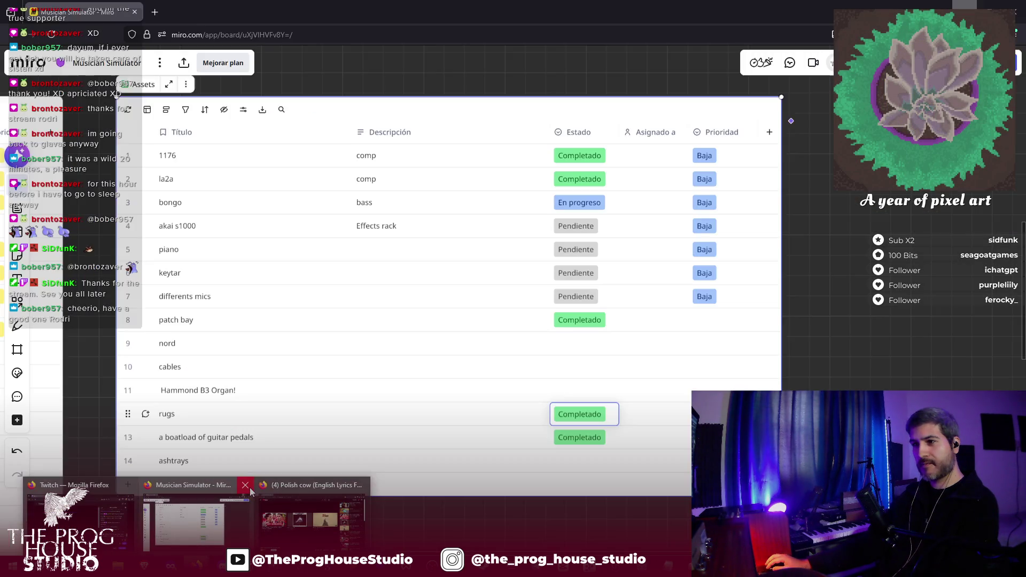
{"action": "left_click", "coordinate": [245, 485]}
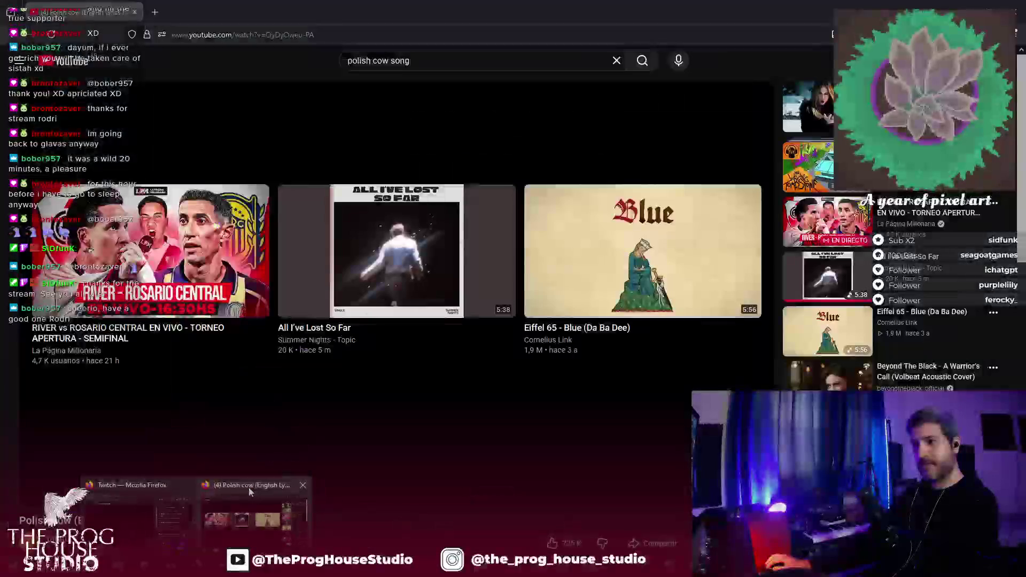
{"action": "left_click", "coordinate": [303, 486]}
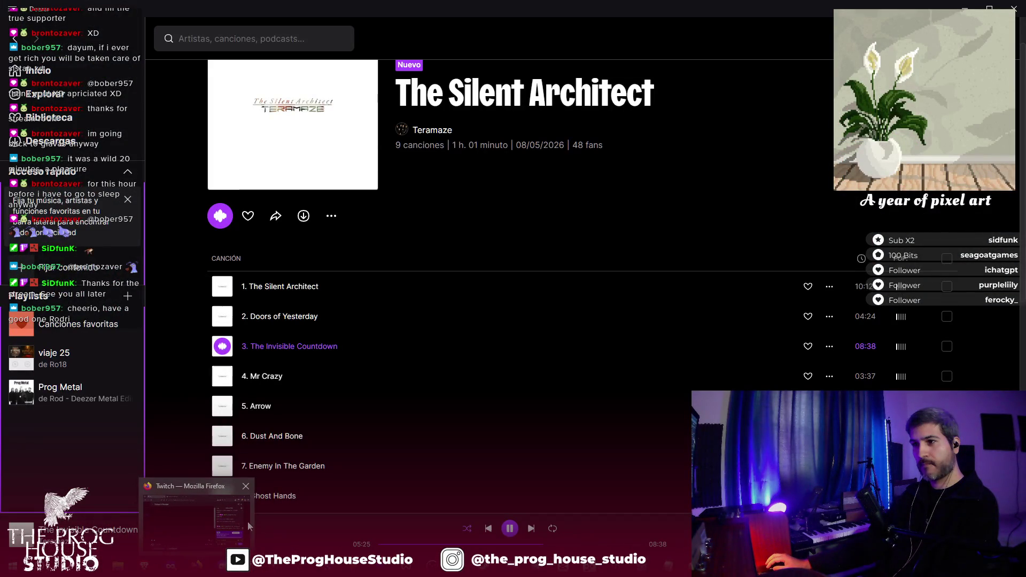
{"action": "left_click", "coordinate": [245, 486]}
{"action": "mouse_move", "coordinate": [120, 565]}
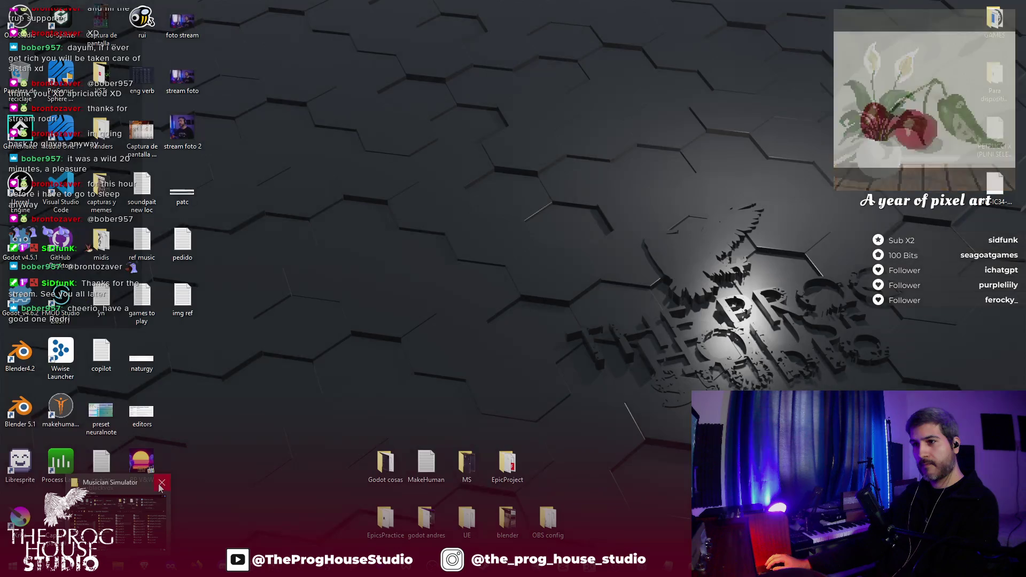
{"action": "left_click", "coordinate": [161, 484]}
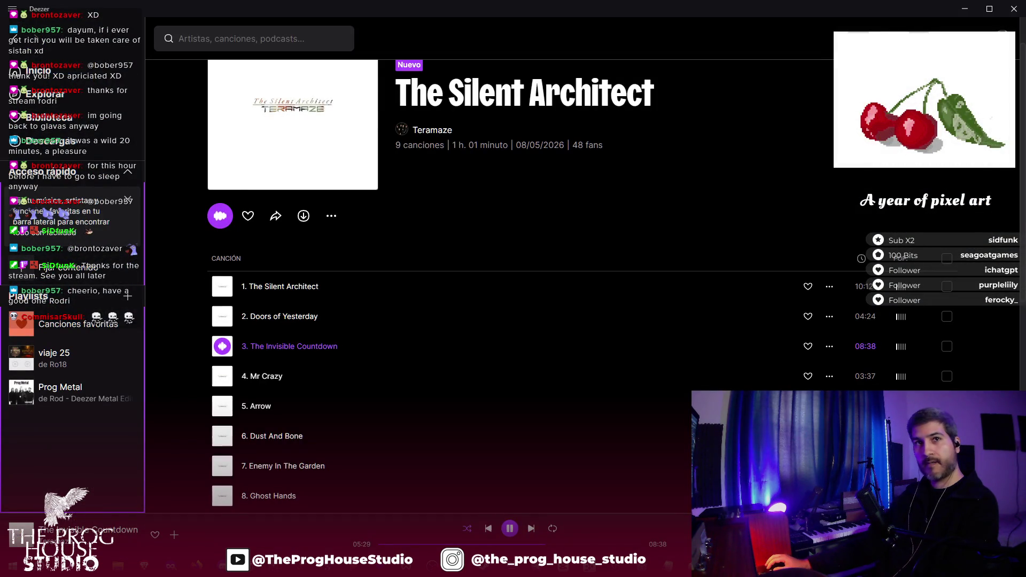